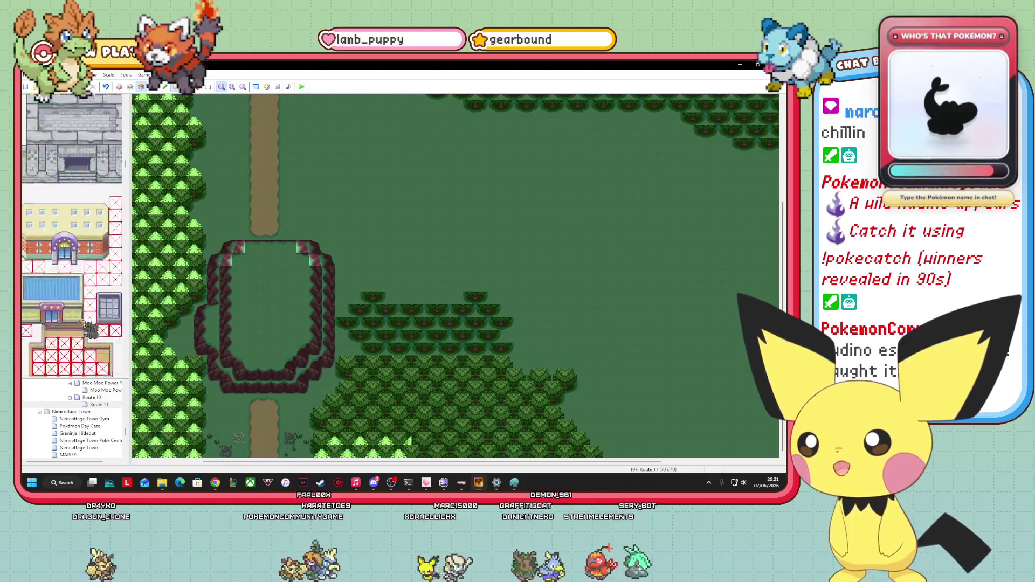
- Paint green grass tiles across the gap in the cliff ring's southern edge on Route 11
{"action": "scroll", "coordinate": [82, 322], "scroll_direction": "down", "scroll_amount": 15}
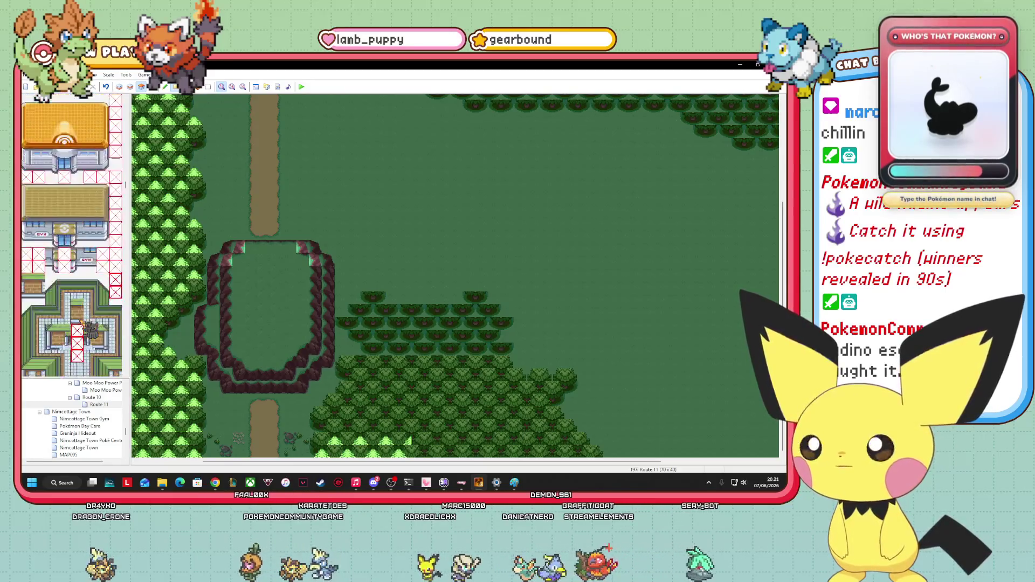
{"action": "scroll", "coordinate": [81, 324], "scroll_direction": "down", "scroll_amount": 10}
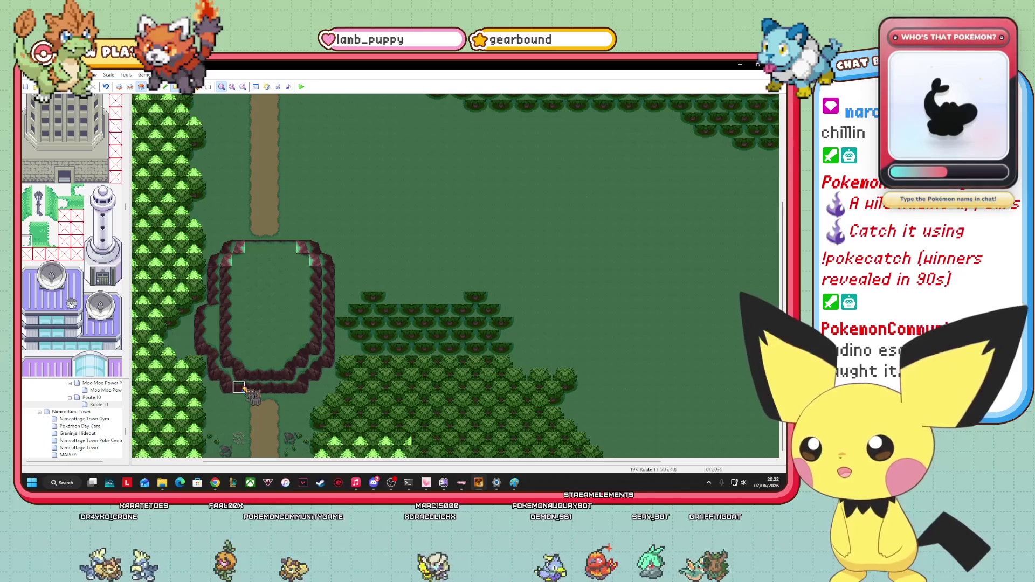
{"action": "left_click", "coordinate": [51, 241]}
{"action": "left_click", "coordinate": [39, 240]}
{"action": "left_click_drag", "start_coordinate": [245, 388], "coordinate": [272, 393]}
{"action": "left_click", "coordinate": [251, 376]}
{"action": "left_click", "coordinate": [266, 379]}
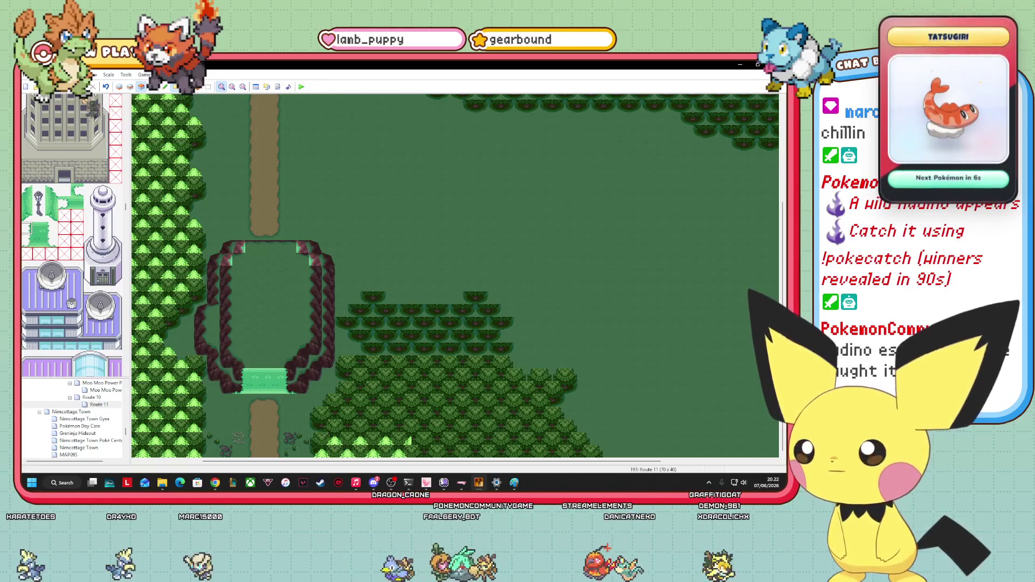
{"action": "left_click", "coordinate": [152, 86]}
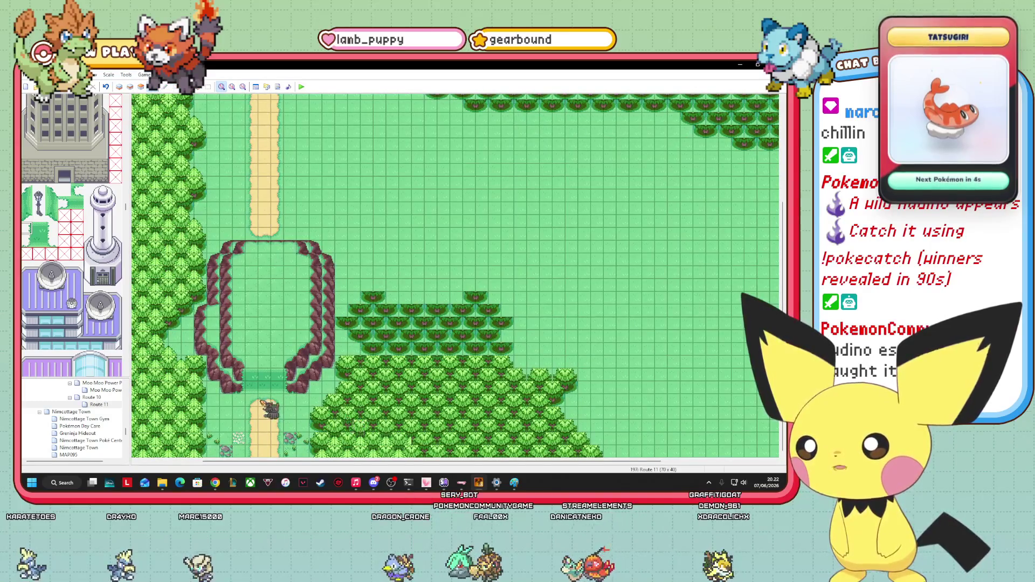
- On layer 3, widen the green strip so it spans the full southern opening
{"action": "left_click_drag", "start_coordinate": [264, 416], "coordinate": [195, 439]}
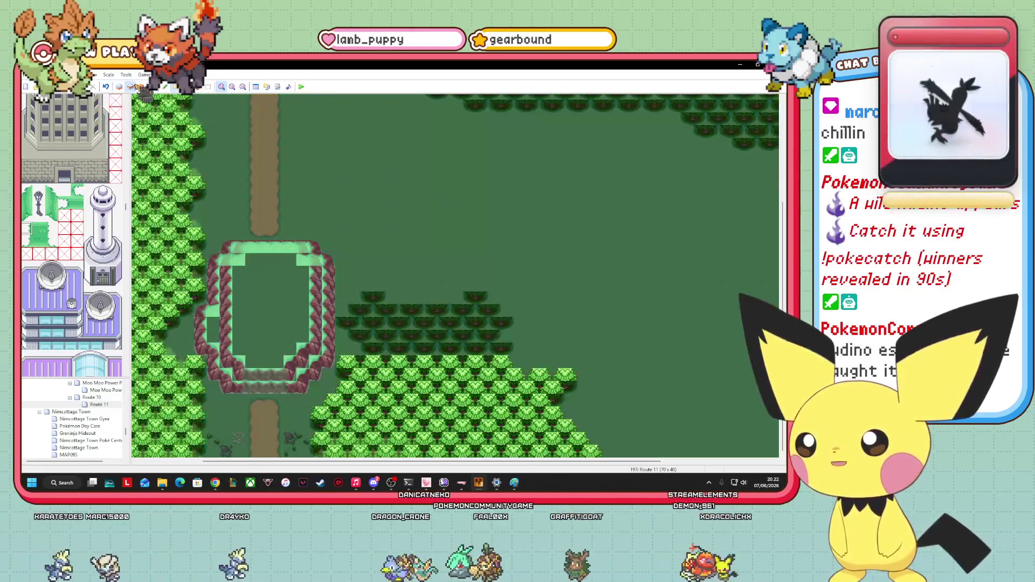
{"action": "left_click", "coordinate": [130, 86]}
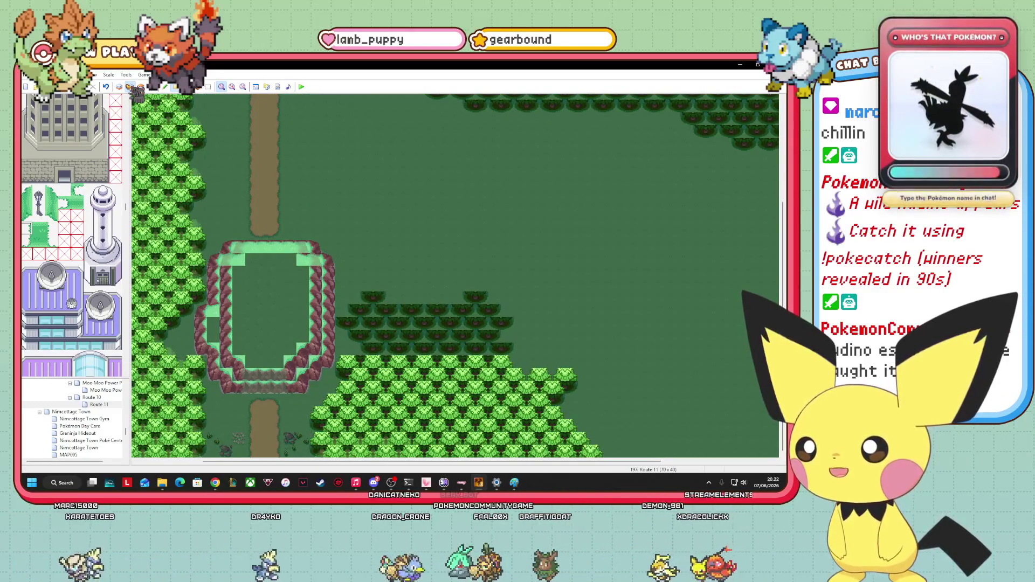
{"action": "left_click", "coordinate": [141, 86]}
{"action": "left_click_drag", "start_coordinate": [152, 330], "coordinate": [240, 394]}
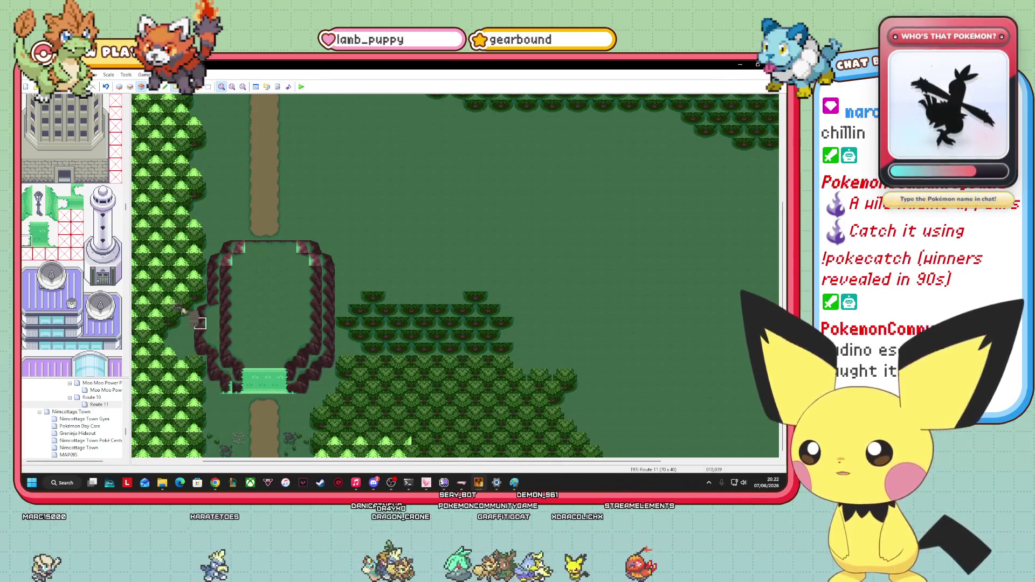
{"action": "left_click_drag", "start_coordinate": [228, 427], "coordinate": [242, 388]}
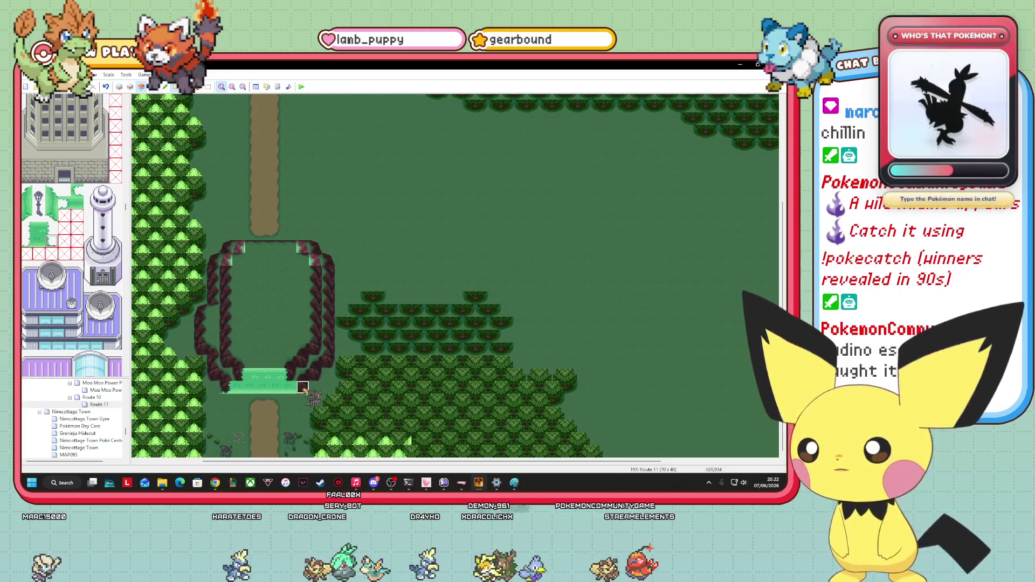
{"action": "mouse_move", "coordinate": [238, 356]}
{"action": "left_mouse_down"}
{"action": "mouse_move", "coordinate": [190, 302]}
{"action": "mouse_move", "coordinate": [291, 377]}
{"action": "mouse_move", "coordinate": [277, 413]}
{"action": "left_mouse_up"}
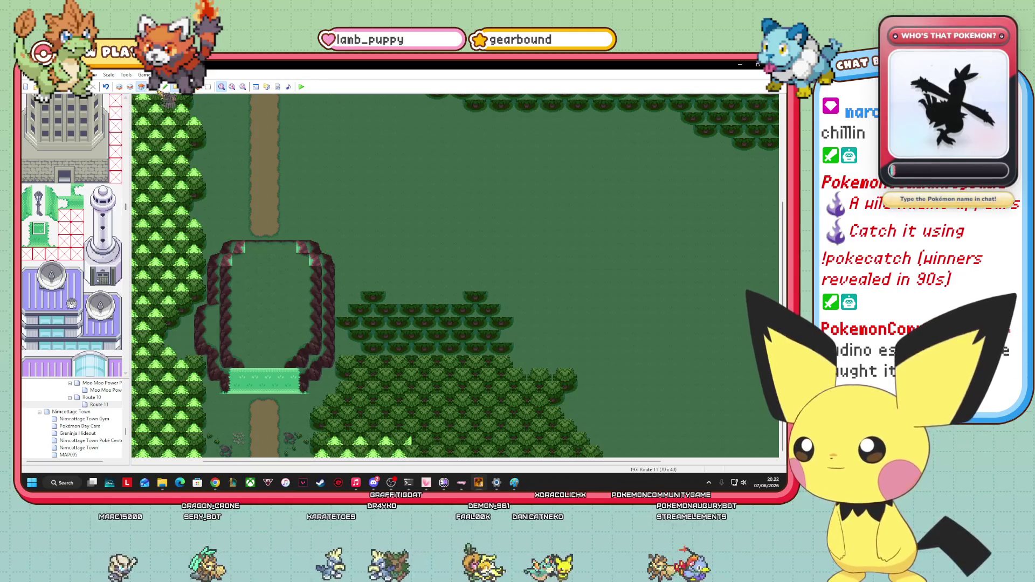
- Pick the green tiles and paint them into the clearing's northern opening on layer 3
{"action": "key", "text": "F8"}
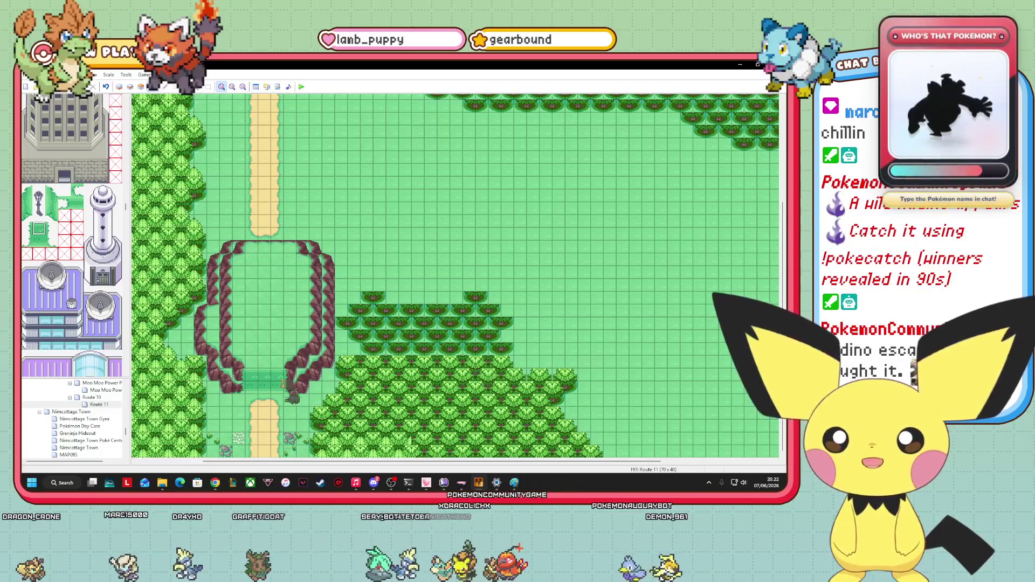
{"action": "left_click", "coordinate": [62, 203]}
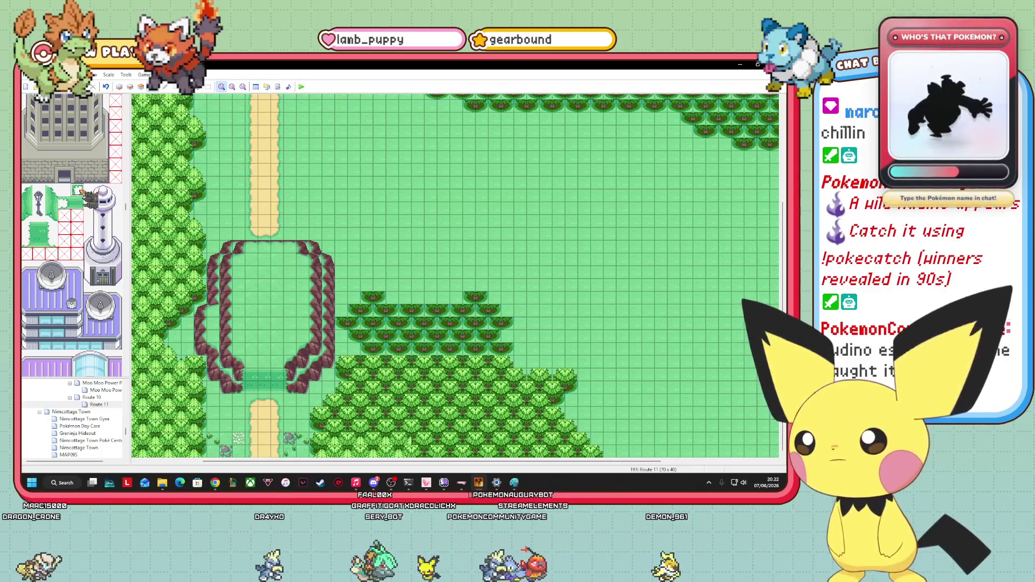
{"action": "scroll", "coordinate": [65, 216], "scroll_direction": "up", "scroll_amount": 1}
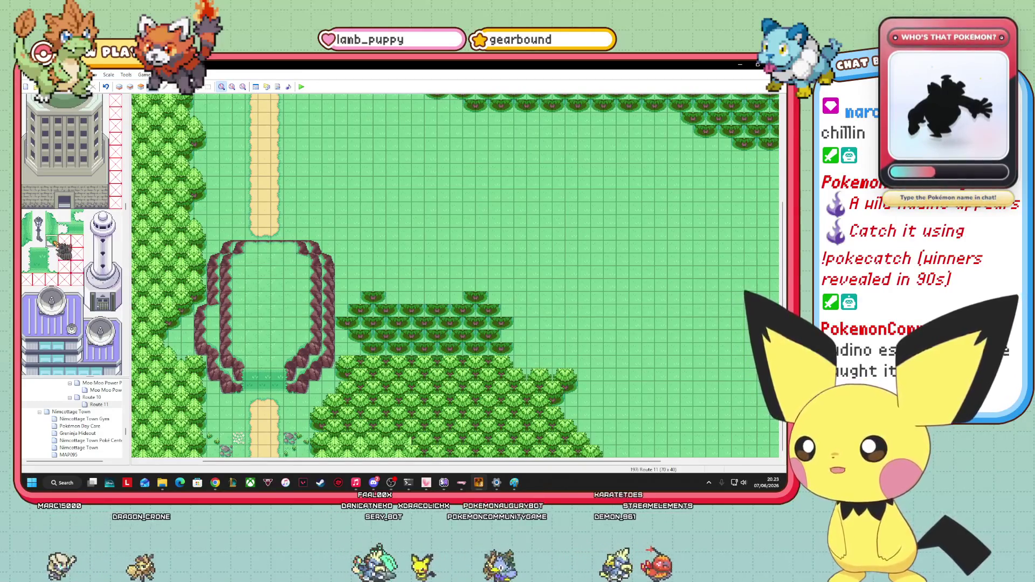
{"action": "left_click", "coordinate": [141, 87]}
{"action": "left_click", "coordinate": [141, 86]}
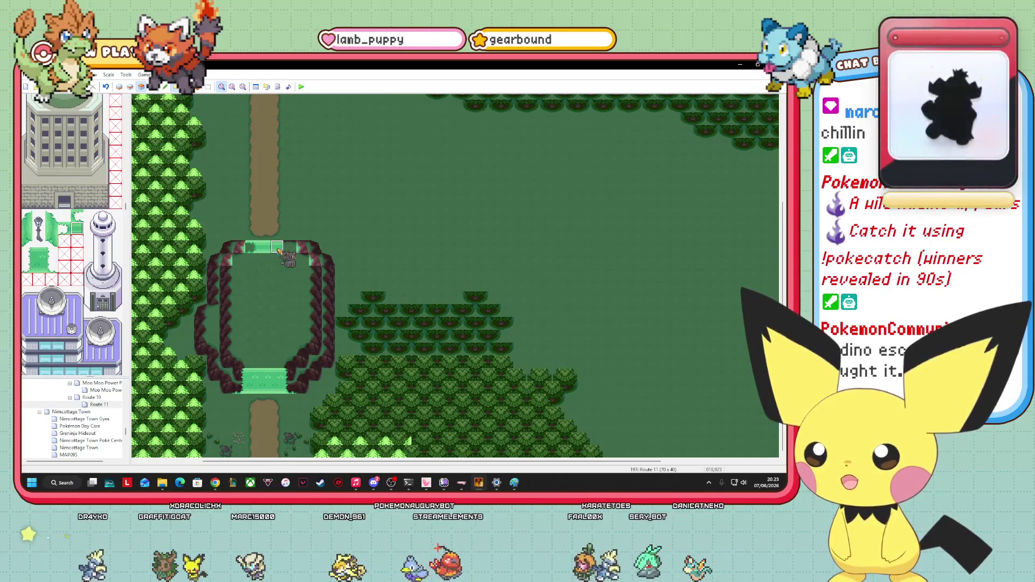
- Extend the green tiles across the whole top entrance, then check each layer and return to Events
{"action": "left_click", "coordinate": [77, 215]}
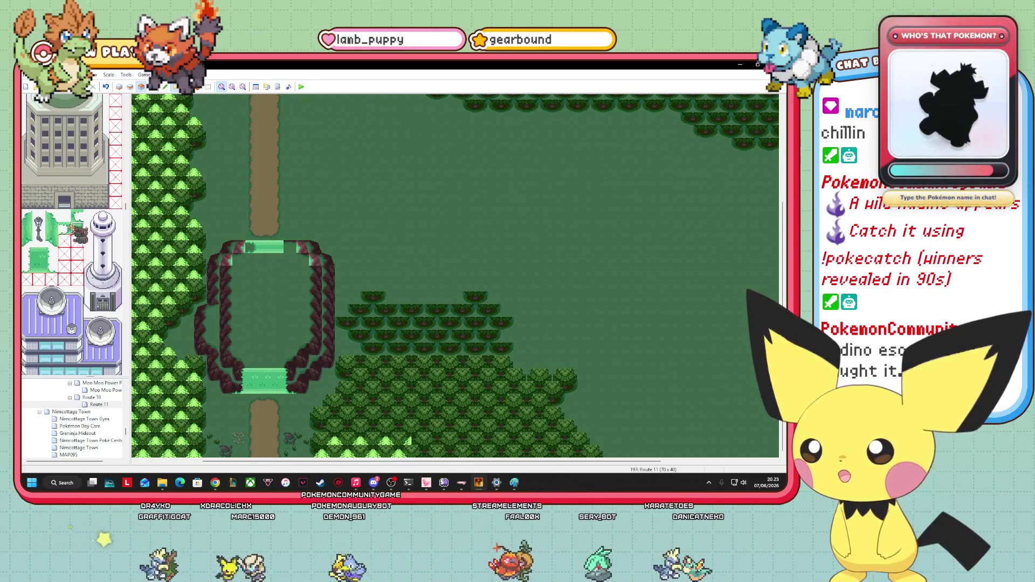
{"action": "left_click", "coordinate": [291, 247]}
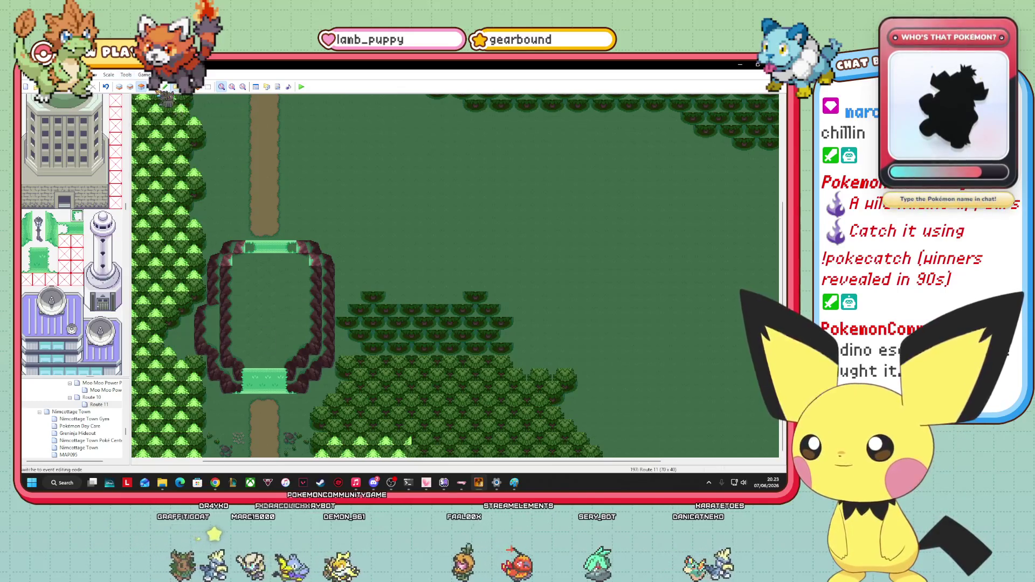
{"action": "left_click", "coordinate": [152, 86]}
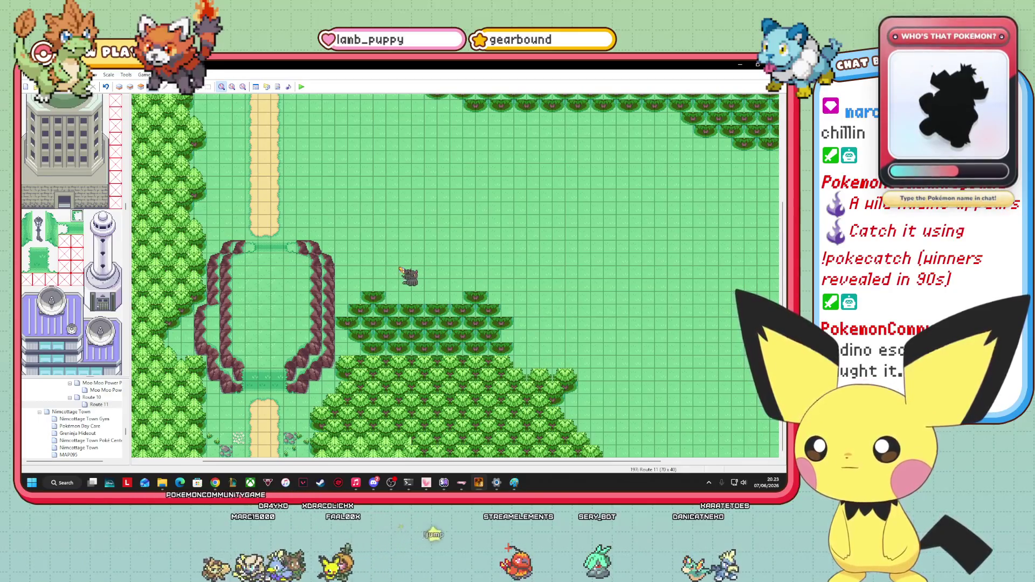
{"action": "left_click", "coordinate": [129, 87]}
{"action": "left_click", "coordinate": [119, 87]}
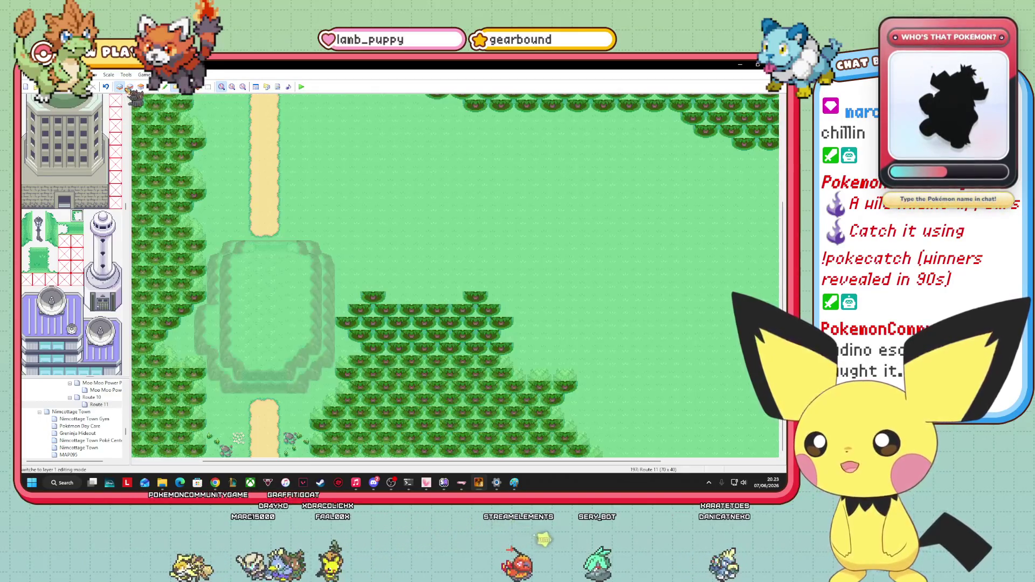
{"action": "left_click", "coordinate": [141, 87]}
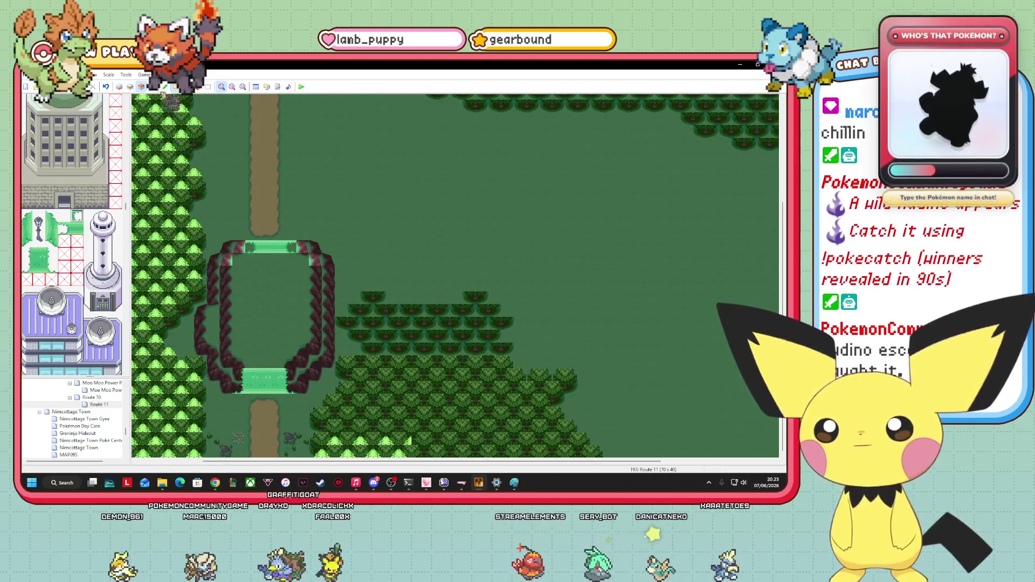
{"action": "left_click", "coordinate": [153, 87]}
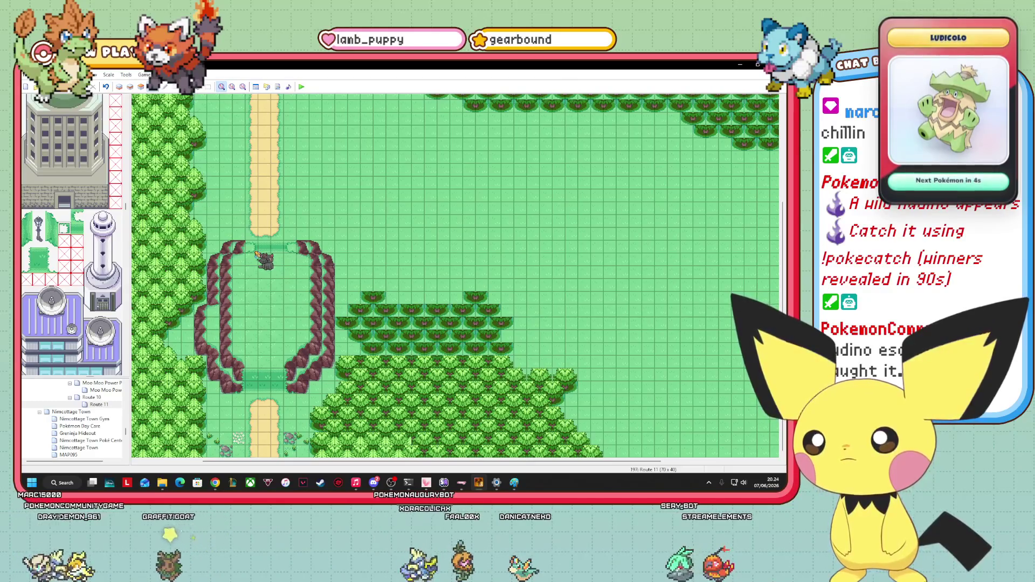
- Choose a rock tile and cap both edges of the clearing's top opening
{"action": "scroll", "coordinate": [111, 294], "scroll_direction": "down", "scroll_amount": 15}
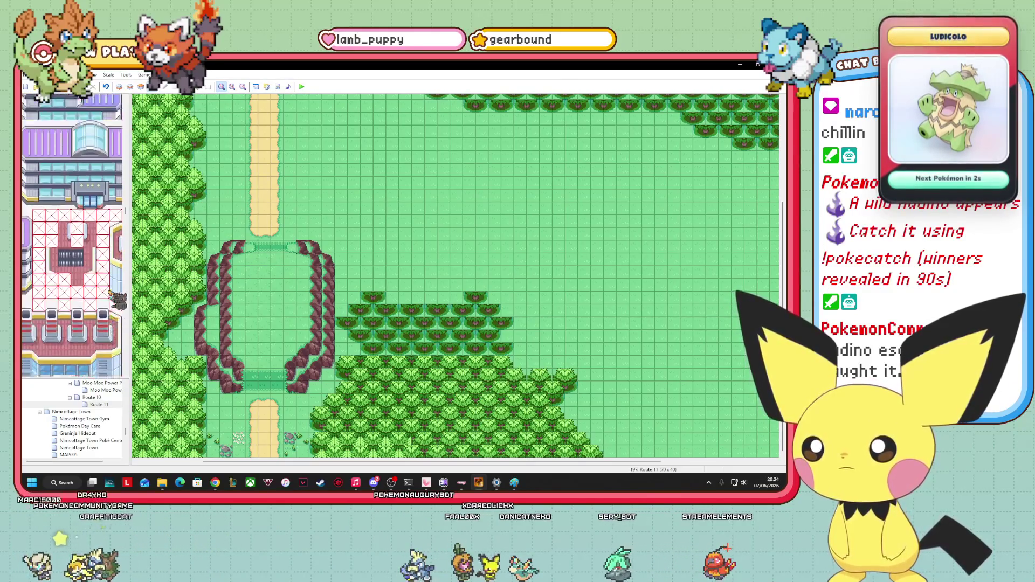
{"action": "scroll", "coordinate": [111, 294], "scroll_direction": "down", "scroll_amount": 15}
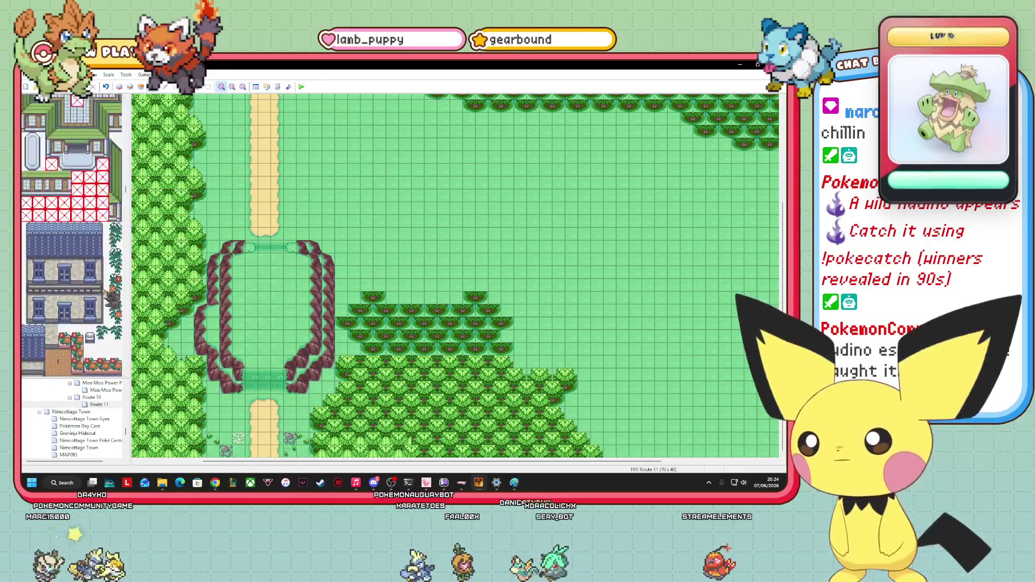
{"action": "scroll", "coordinate": [87, 264], "scroll_direction": "down", "scroll_amount": 15}
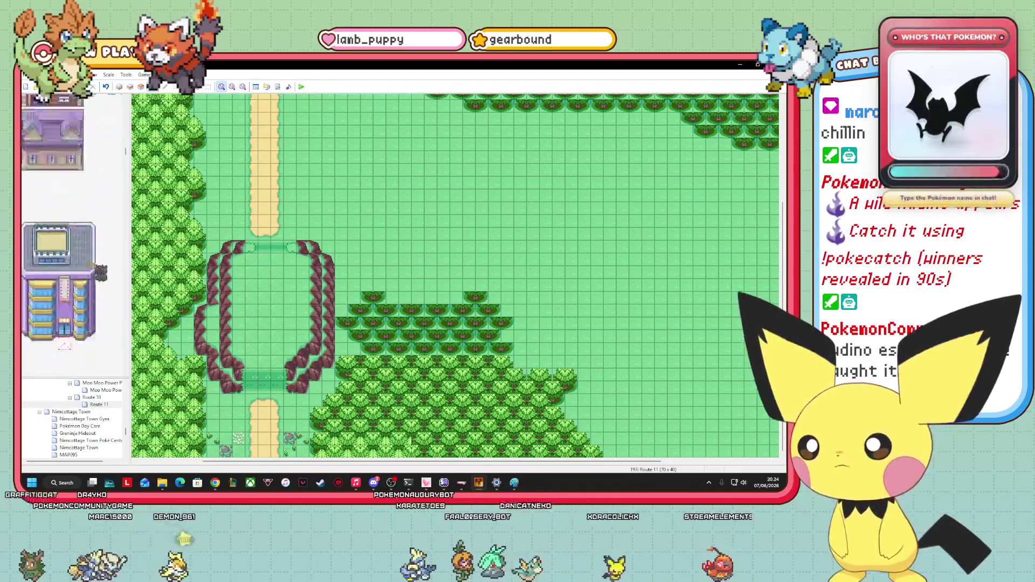
{"action": "scroll", "coordinate": [72, 235], "scroll_direction": "up", "scroll_amount": 5}
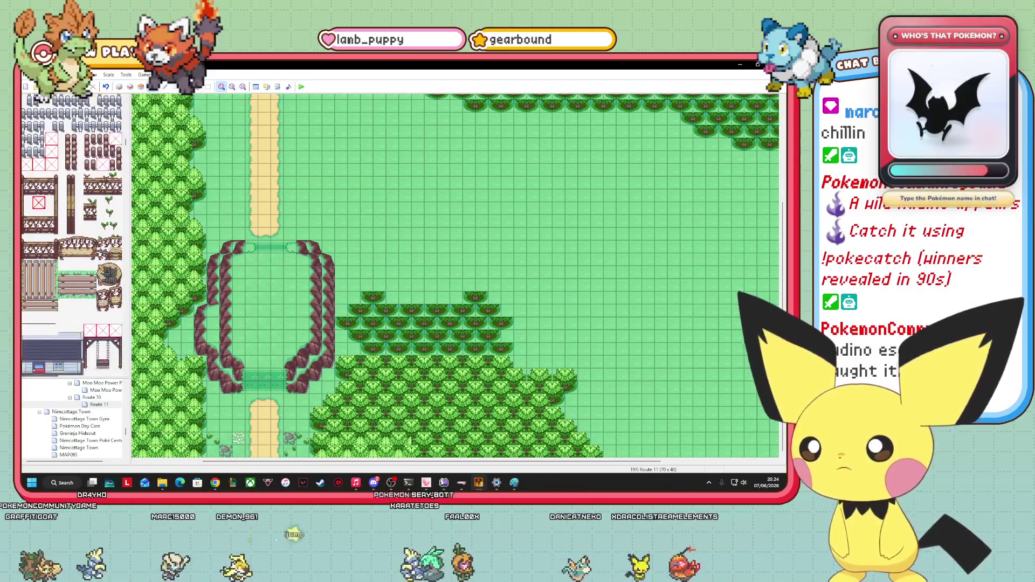
{"action": "scroll", "coordinate": [73, 235], "scroll_direction": "up", "scroll_amount": 15}
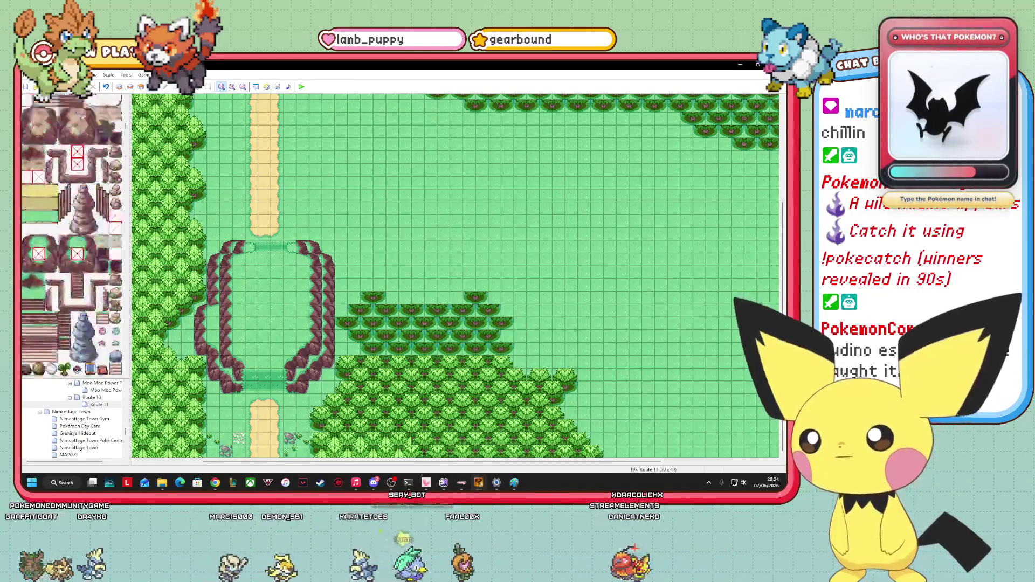
{"action": "left_click", "coordinate": [119, 86]}
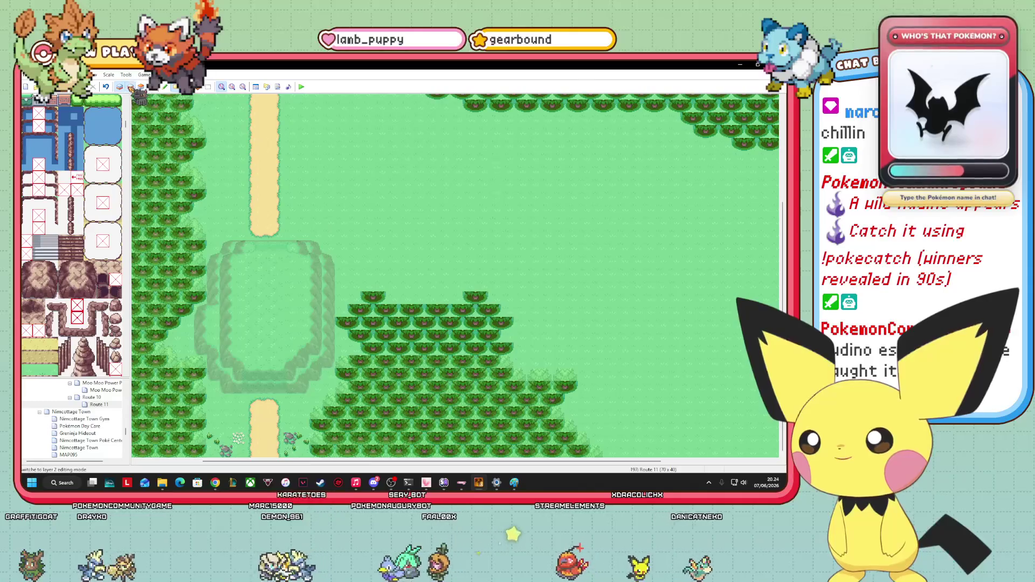
{"action": "left_click", "coordinate": [130, 86]}
{"action": "left_click", "coordinate": [141, 86]}
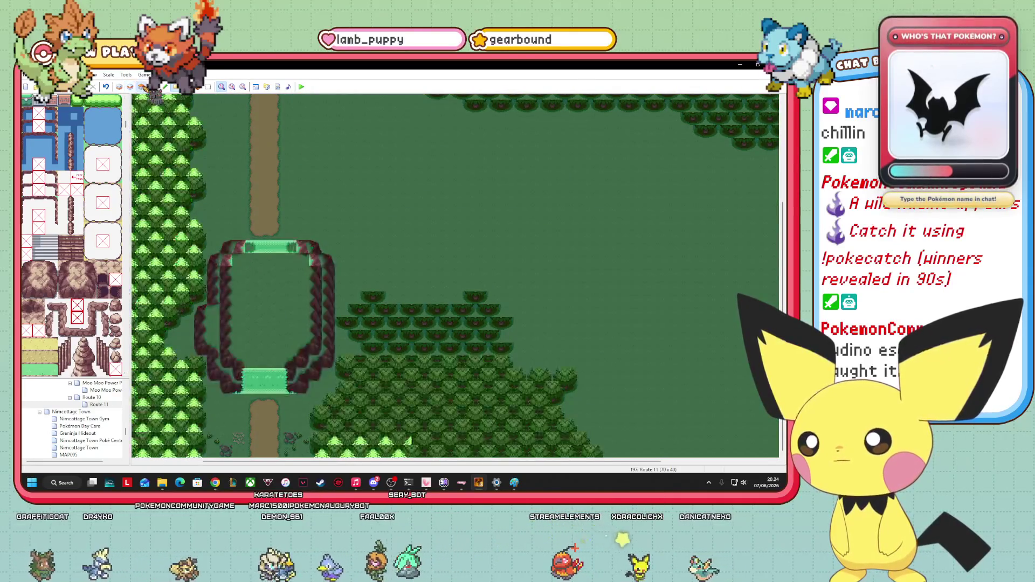
{"action": "left_click", "coordinate": [25, 266]}
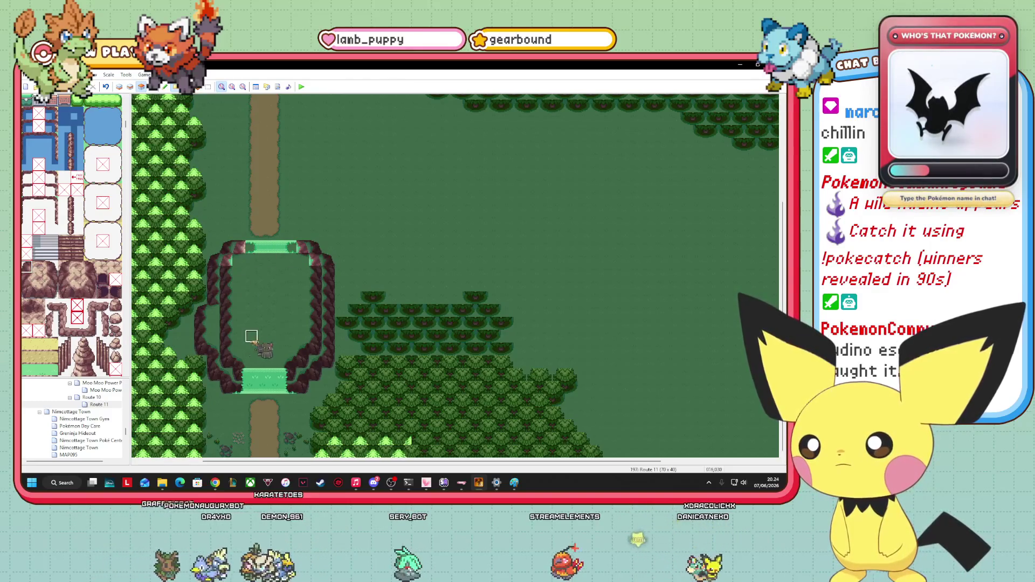
{"action": "left_click", "coordinate": [130, 87]}
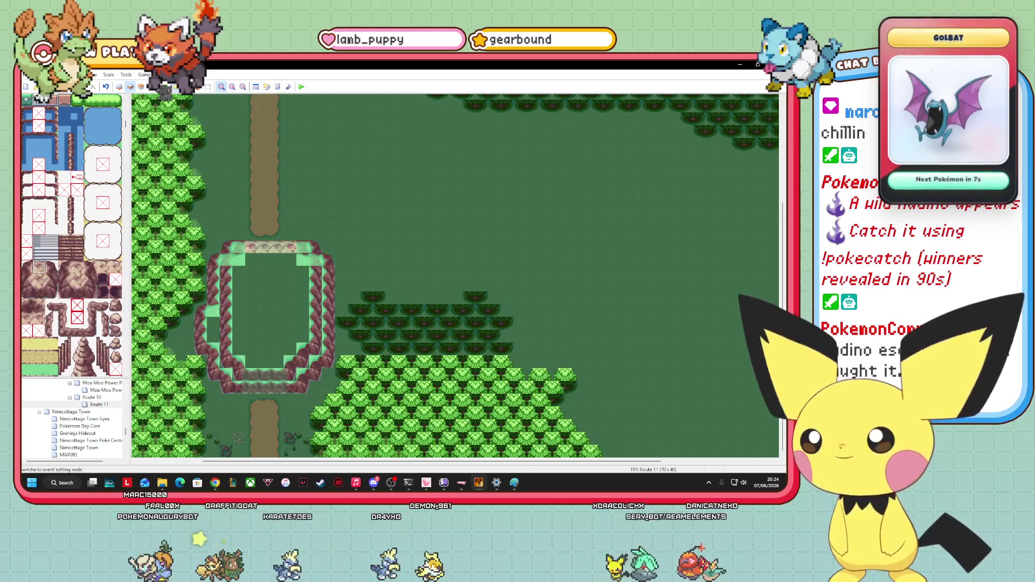
{"action": "left_click", "coordinate": [152, 86]}
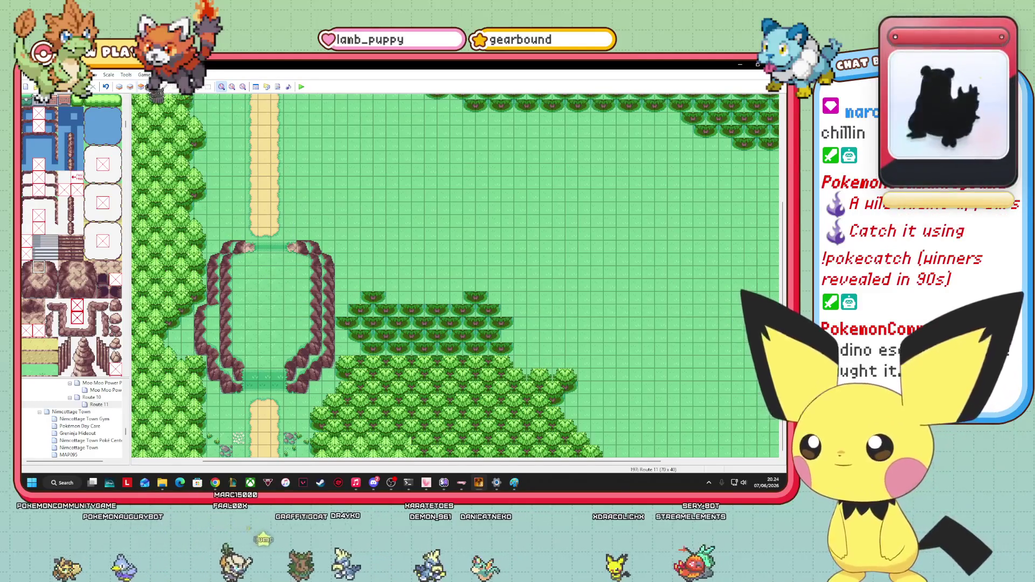
- Select the sand tile and paint a vertical sand path up through the enclosure
{"action": "left_click", "coordinate": [142, 87]}
{"action": "key", "text": "F4"}
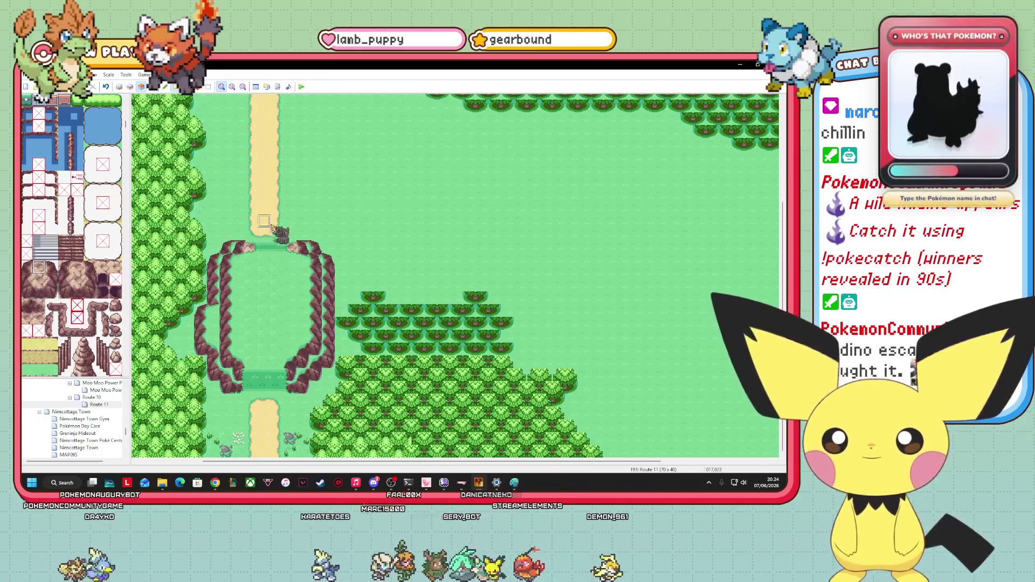
{"action": "left_click_drag", "start_coordinate": [252, 263], "coordinate": [295, 348]}
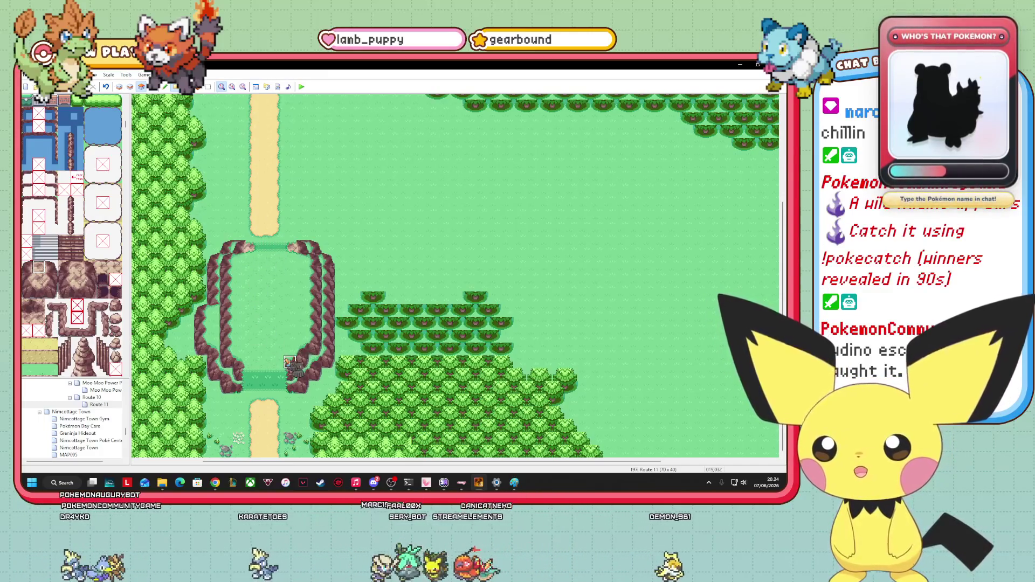
{"action": "scroll", "coordinate": [99, 291], "scroll_direction": "down", "scroll_amount": 10}
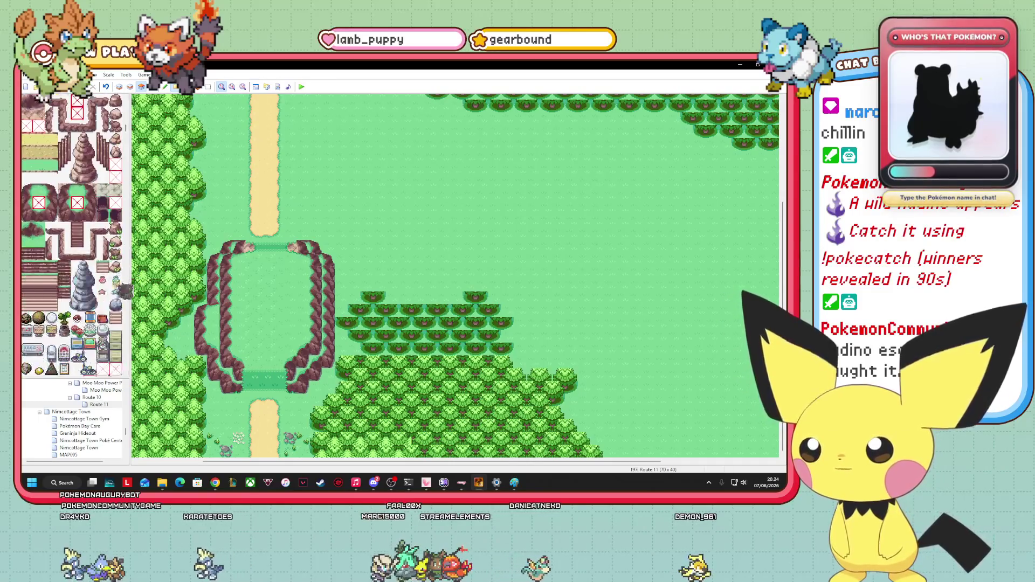
{"action": "scroll", "coordinate": [64, 311], "scroll_direction": "down", "scroll_amount": 2}
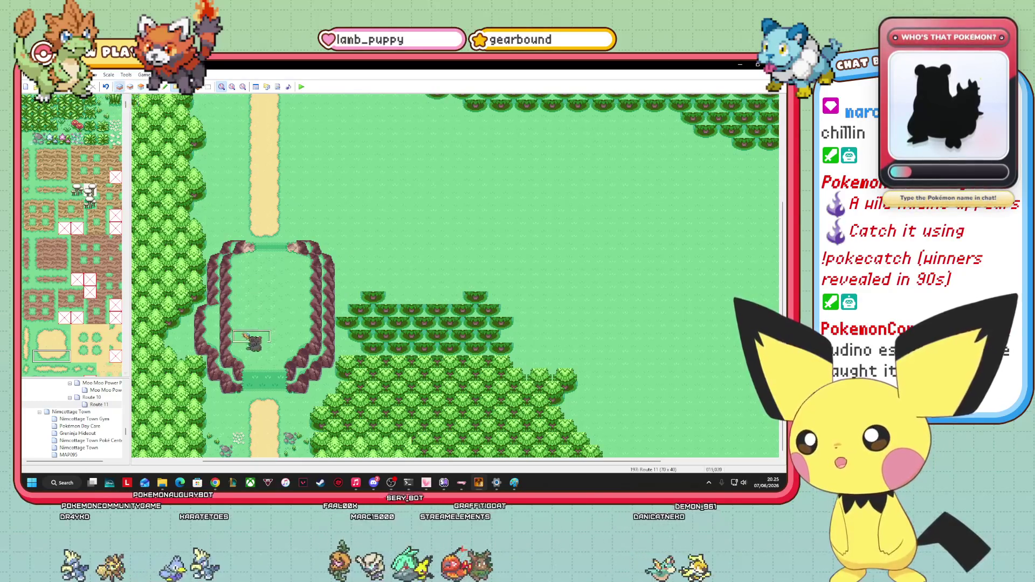
{"action": "left_click", "coordinate": [51, 344]}
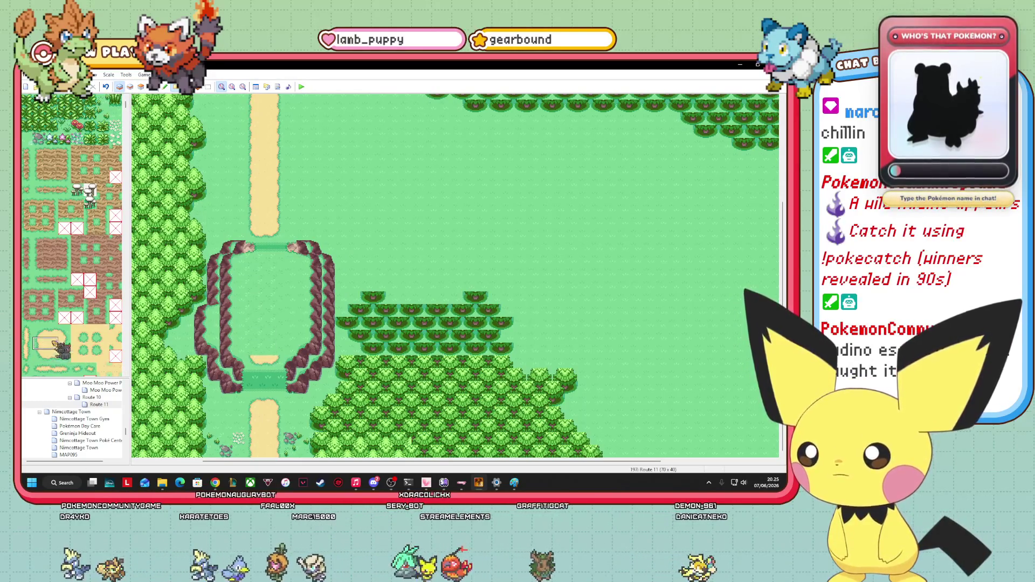
{"action": "left_click_drag", "start_coordinate": [269, 358], "coordinate": [281, 270]}
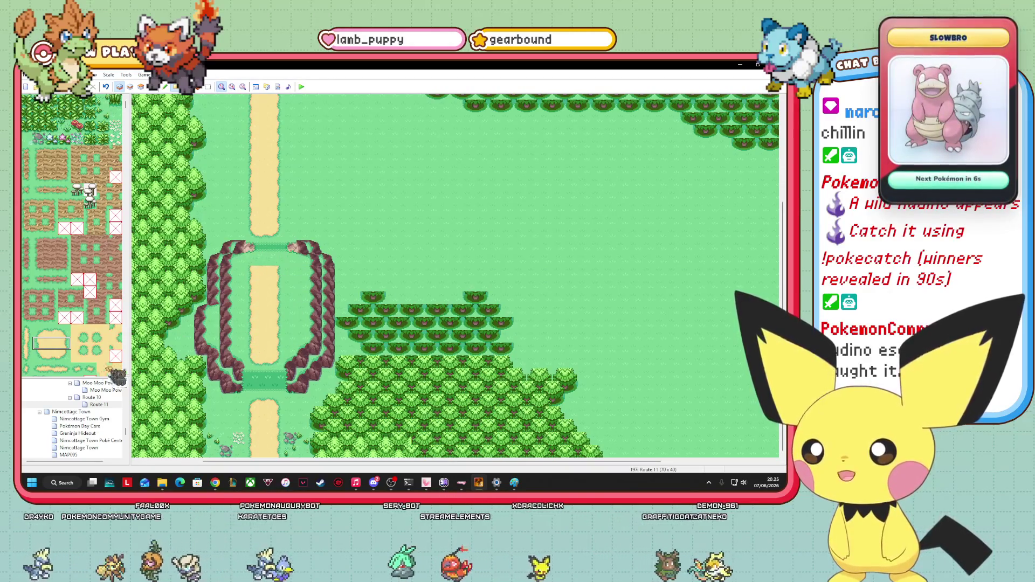
- Add sand edge tiles at the path's top and touch up its middle section
{"action": "left_click", "coordinate": [51, 330]}
{"action": "left_click", "coordinate": [264, 264]}
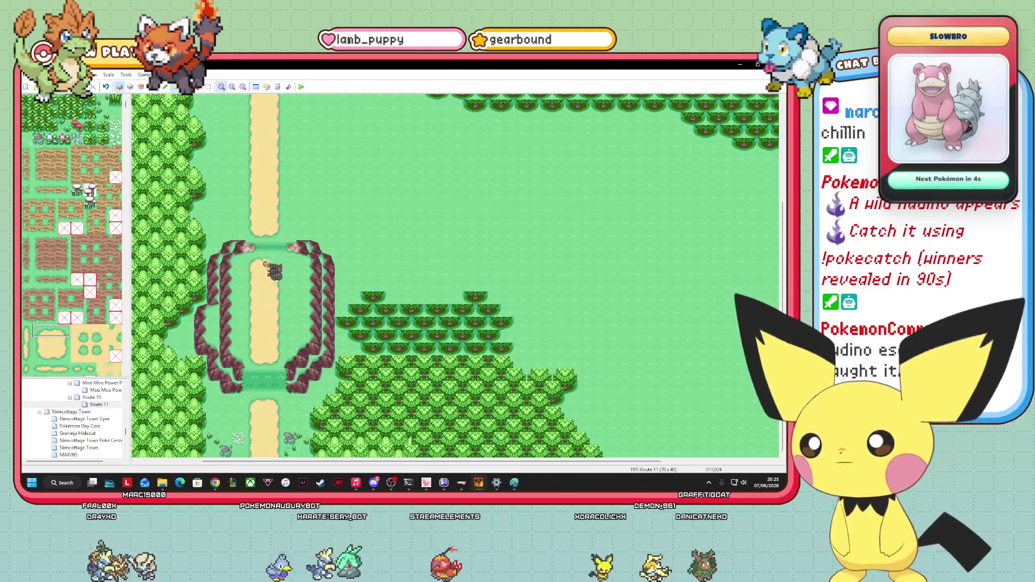
{"action": "scroll", "coordinate": [100, 307], "scroll_direction": "down", "scroll_amount": 5}
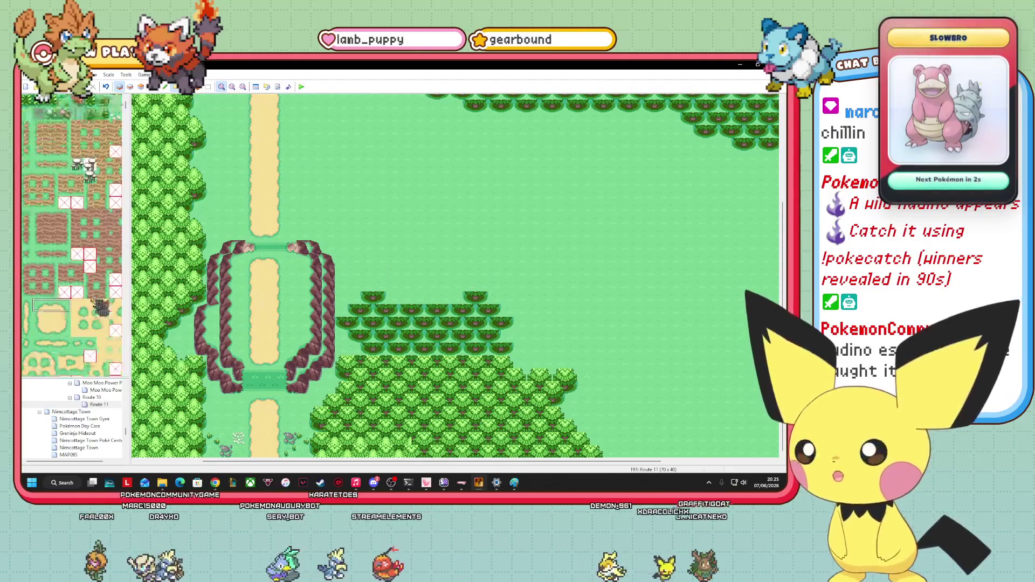
{"action": "scroll", "coordinate": [102, 315], "scroll_direction": "down", "scroll_amount": 3}
{"action": "left_click_drag", "start_coordinate": [257, 325], "coordinate": [268, 302]}
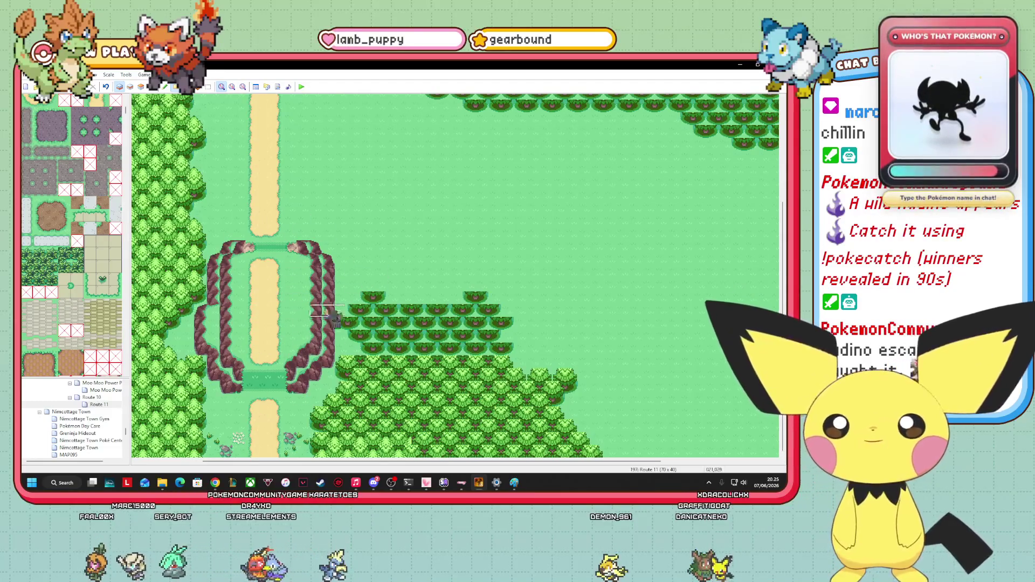
- Draw a narrow sand strip eastward from the path above the rocky enclosure
{"action": "mouse_move", "coordinate": [287, 237]}
{"action": "left_mouse_down"}
{"action": "mouse_move", "coordinate": [86, 210]}
{"action": "mouse_move", "coordinate": [74, 203]}
{"action": "mouse_move", "coordinate": [82, 179]}
{"action": "left_mouse_up"}
{"action": "left_click_drag", "start_coordinate": [277, 173], "coordinate": [226, 286]}
{"action": "mouse_move", "coordinate": [77, 178]}
{"action": "left_mouse_down"}
{"action": "mouse_move", "coordinate": [291, 197]}
{"action": "mouse_move", "coordinate": [367, 181]}
{"action": "left_mouse_up"}
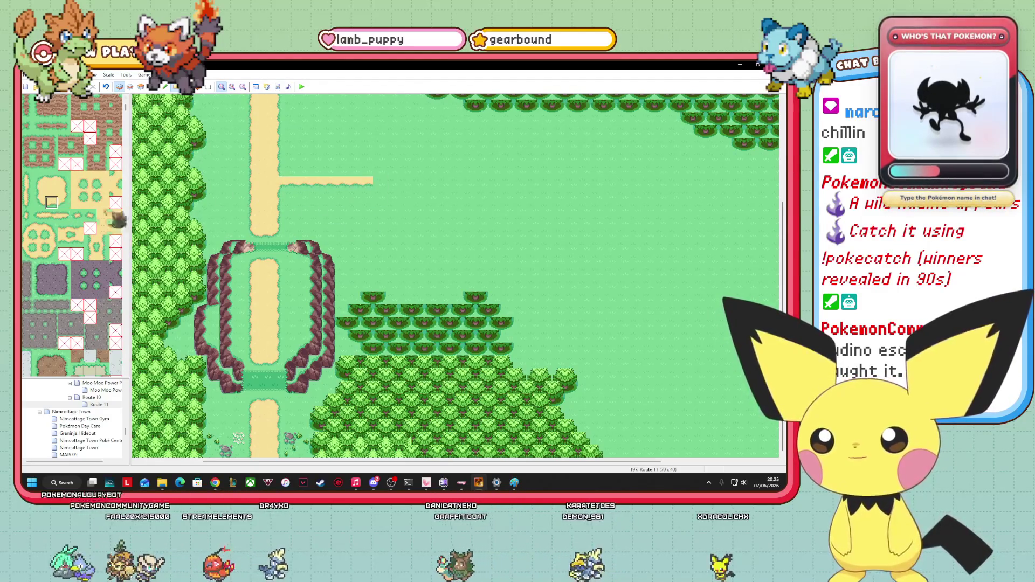
{"action": "mouse_move", "coordinate": [589, 462]}
{"action": "left_mouse_down"}
{"action": "mouse_move", "coordinate": [542, 463]}
{"action": "mouse_move", "coordinate": [559, 463]}
{"action": "left_mouse_up"}
{"action": "scroll", "coordinate": [784, 232], "scroll_direction": "up", "scroll_amount": 5}
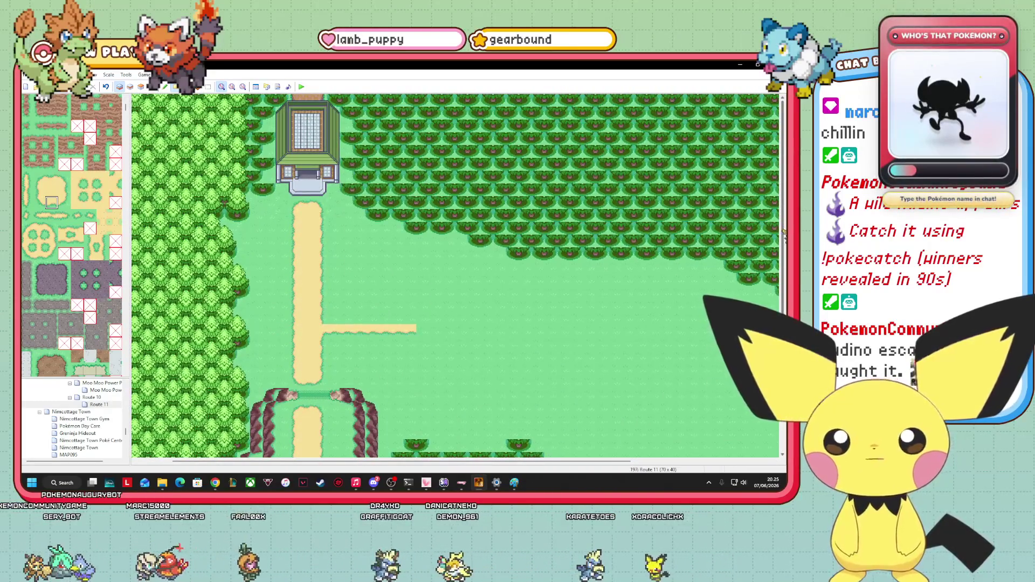
{"action": "scroll", "coordinate": [784, 232], "scroll_direction": "down", "scroll_amount": 4}
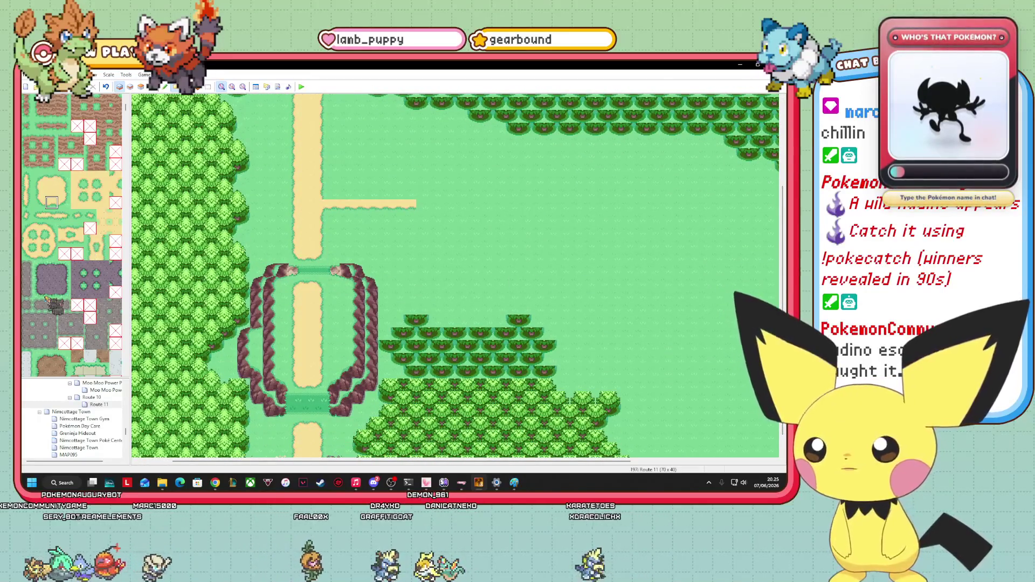
{"action": "scroll", "coordinate": [73, 303], "scroll_direction": "down", "scroll_amount": 5}
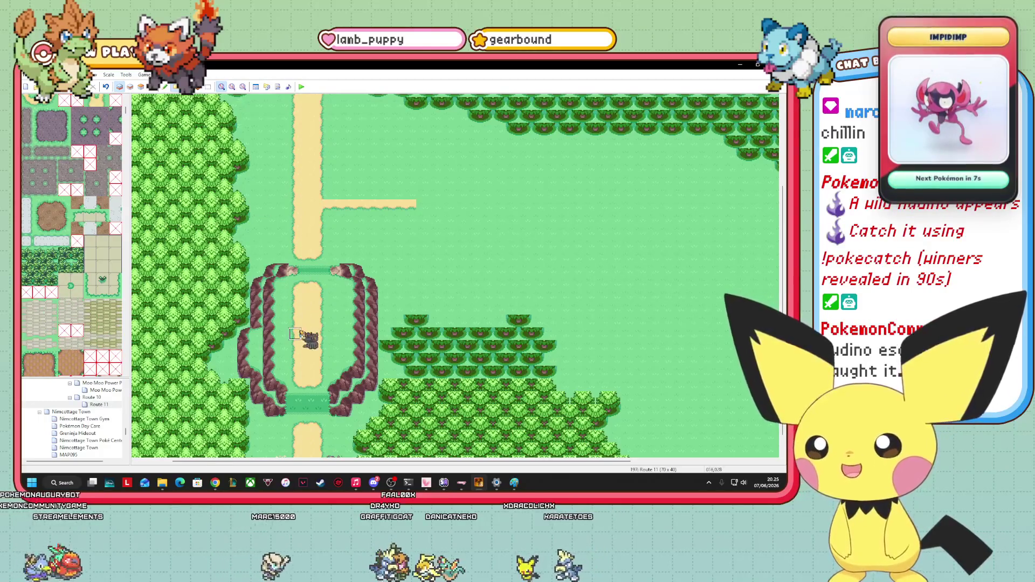
{"action": "scroll", "coordinate": [108, 333], "scroll_direction": "down", "scroll_amount": 2}
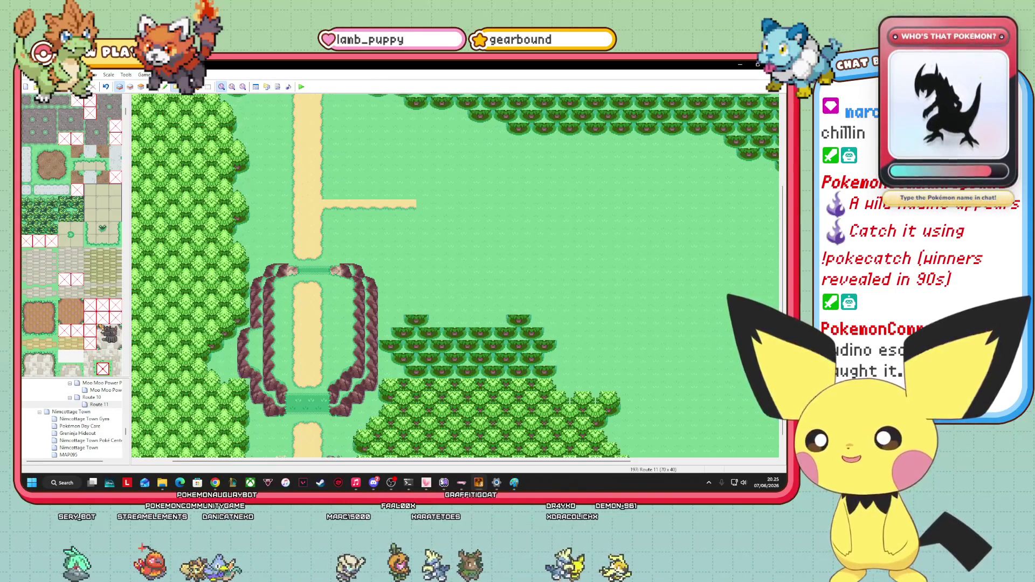
{"action": "scroll", "coordinate": [108, 333], "scroll_direction": "up", "scroll_amount": 6}
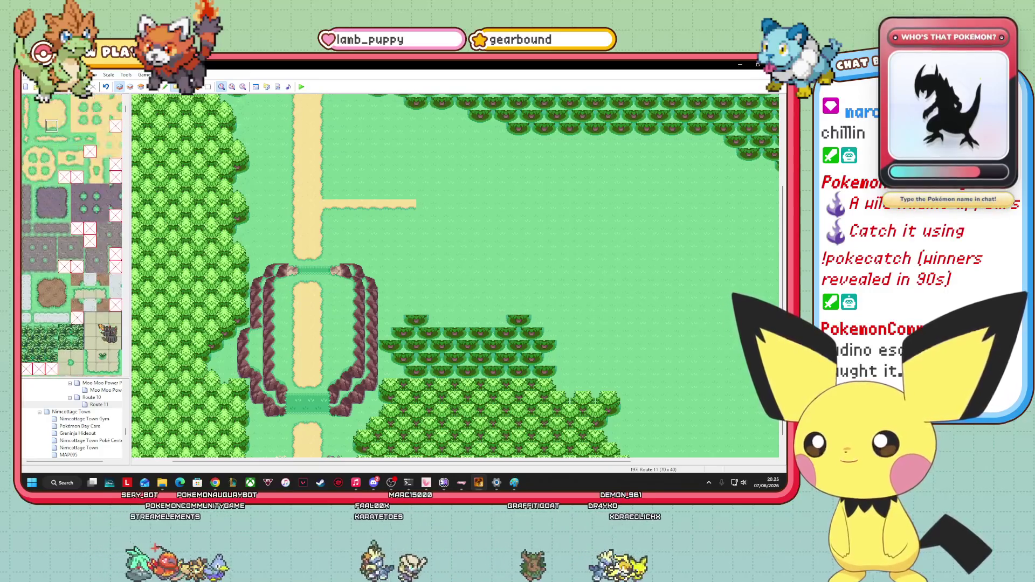
{"action": "scroll", "coordinate": [101, 327], "scroll_direction": "up", "scroll_amount": 2}
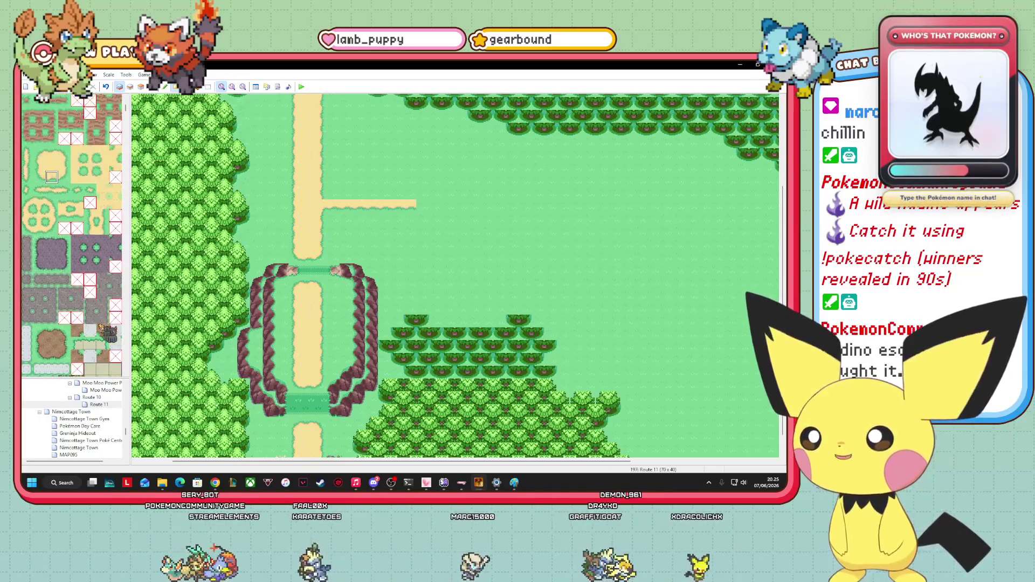
{"action": "scroll", "coordinate": [102, 329], "scroll_direction": "down", "scroll_amount": 3}
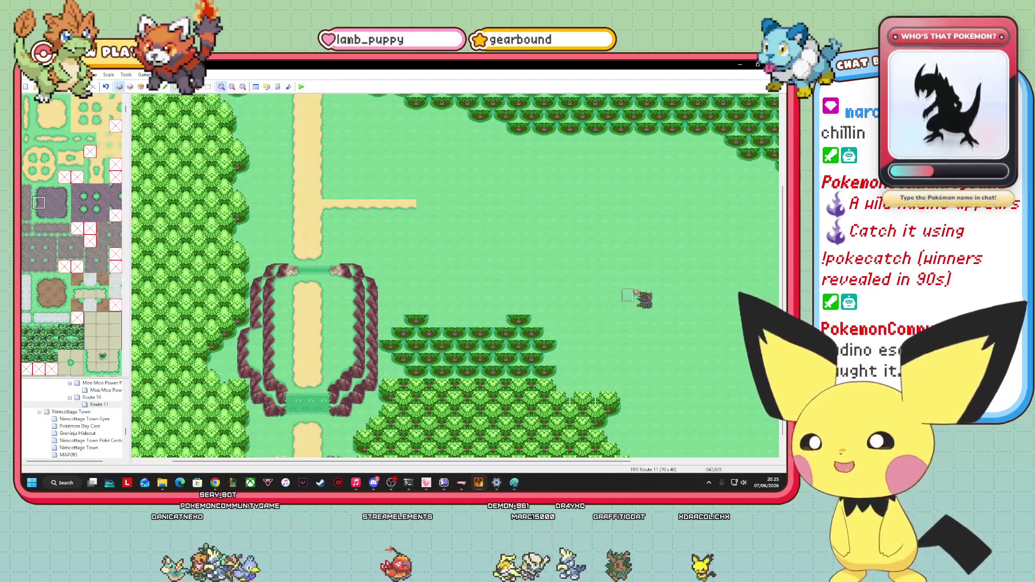
{"action": "scroll", "coordinate": [130, 214], "scroll_direction": "up", "scroll_amount": 5}
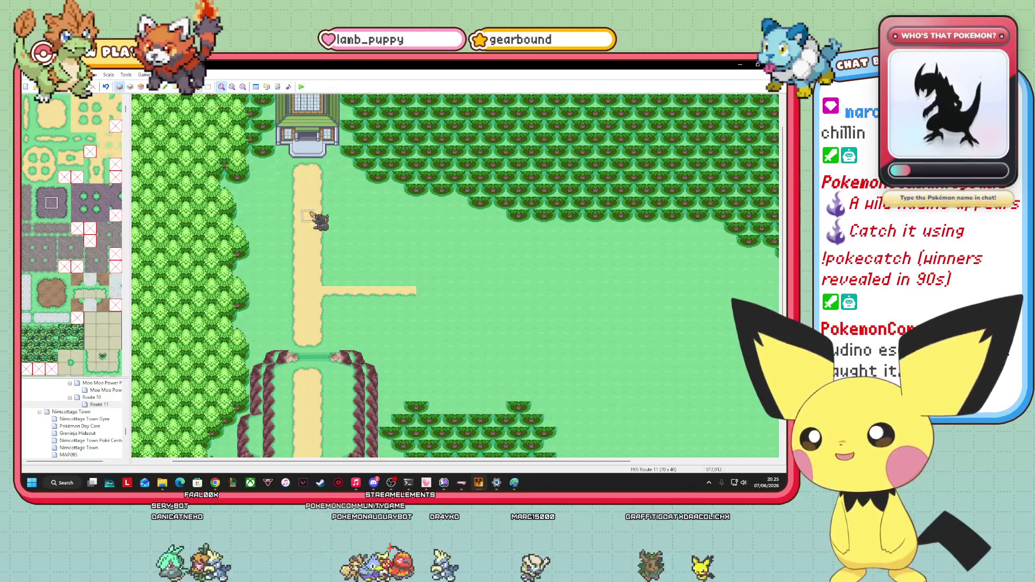
- Pave the sand path down to the enclosure with three-wide purple road tiles
{"action": "left_click_drag", "start_coordinate": [310, 215], "coordinate": [307, 337]}
{"action": "left_click_drag", "start_coordinate": [38, 190], "coordinate": [64, 189]}
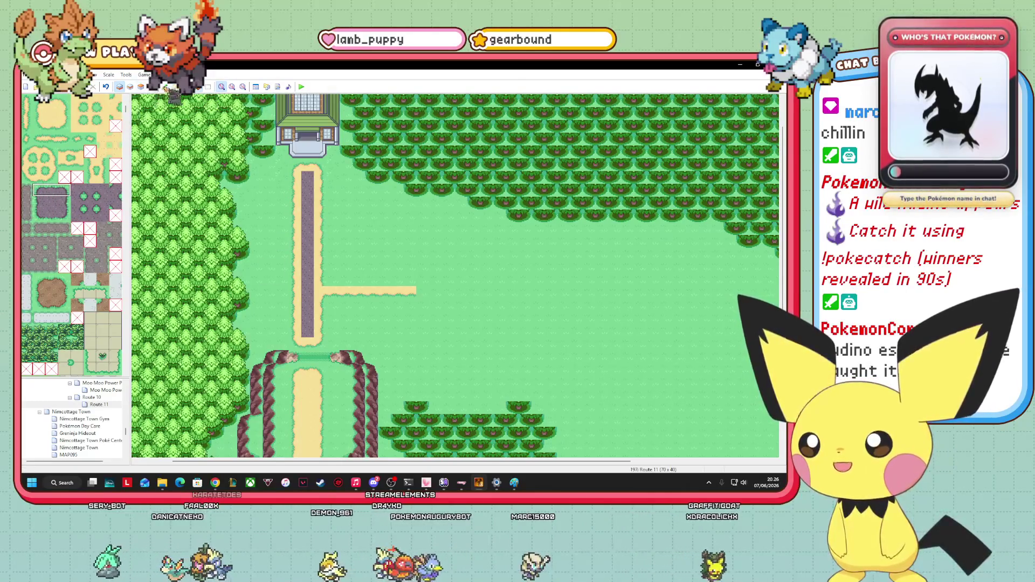
{"action": "left_click", "coordinate": [305, 166]}
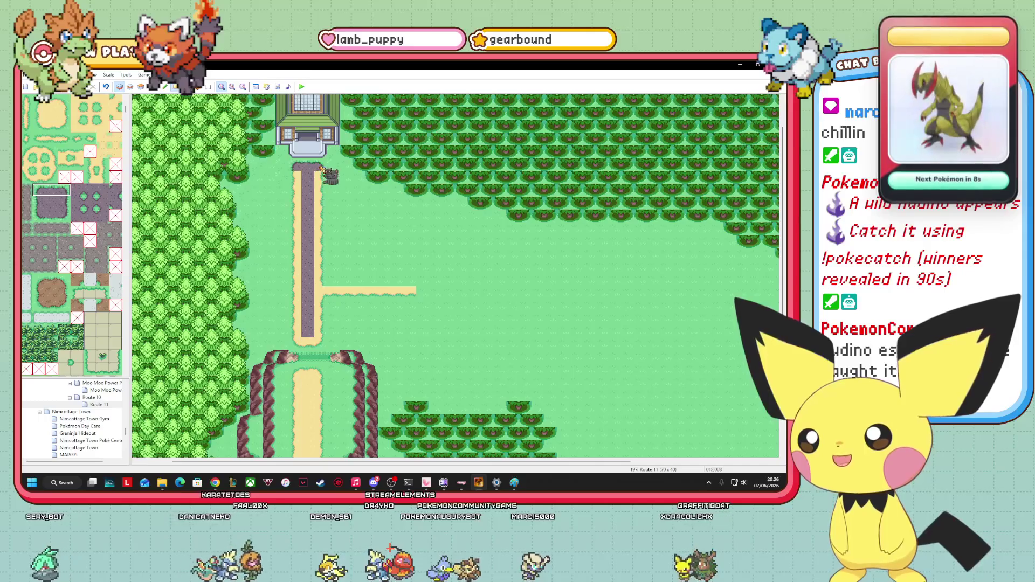
{"action": "left_click", "coordinate": [39, 202]}
{"action": "left_click_drag", "start_coordinate": [298, 167], "coordinate": [297, 335]}
- Pave the eastern branch with purple road tiles and add a corner tile at its end
{"action": "left_click_drag", "start_coordinate": [40, 216], "coordinate": [63, 216]}
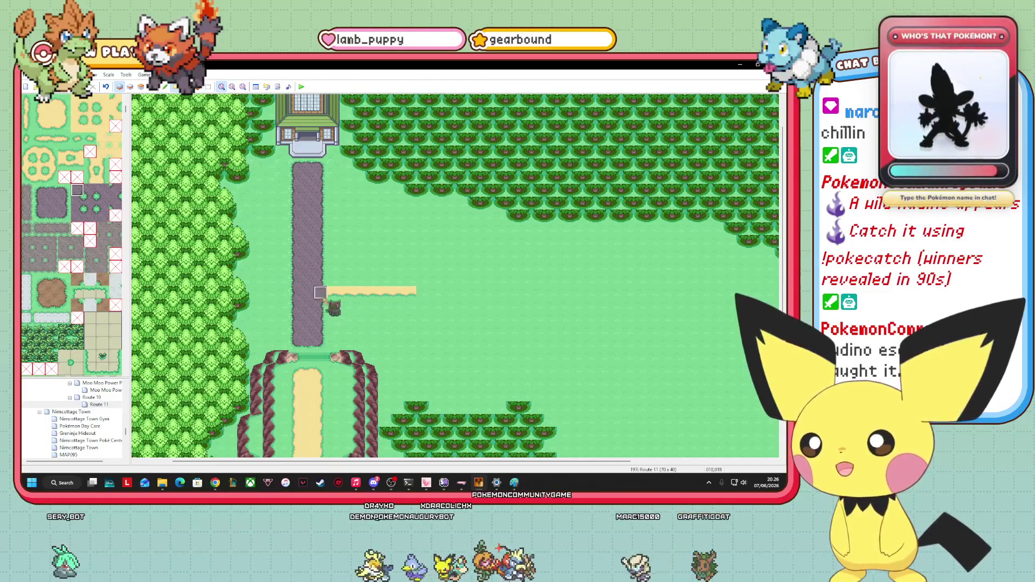
{"action": "left_click_drag", "start_coordinate": [336, 293], "coordinate": [330, 292]}
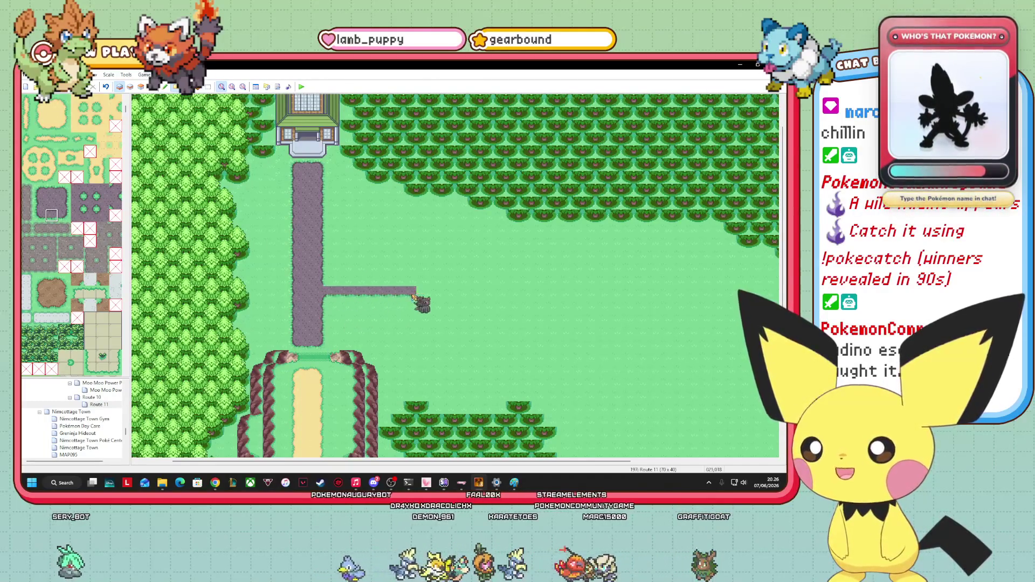
{"action": "left_click_drag", "start_coordinate": [400, 279], "coordinate": [424, 300]}
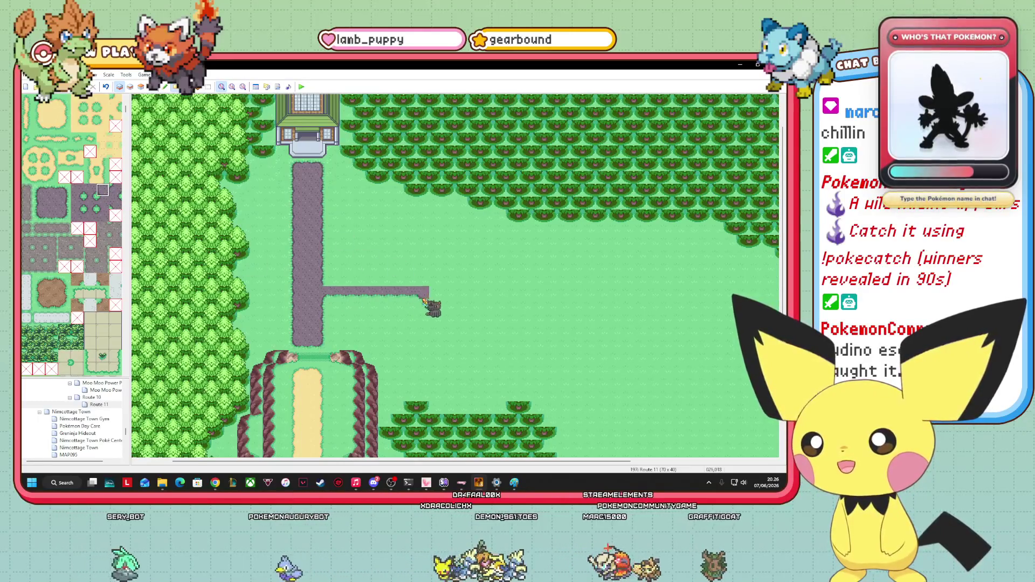
{"action": "left_click", "coordinate": [38, 215]}
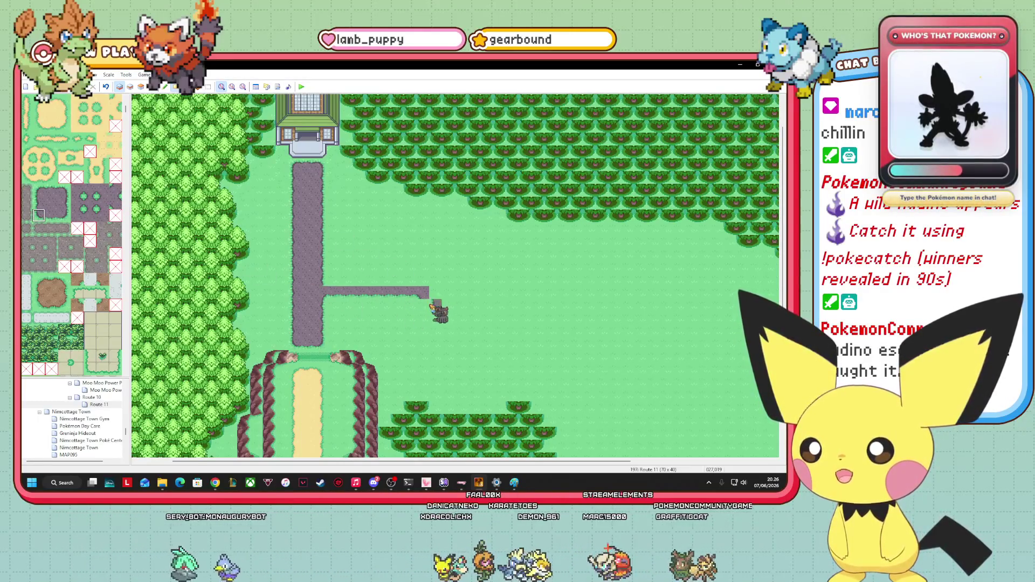
{"action": "left_click", "coordinate": [424, 306]}
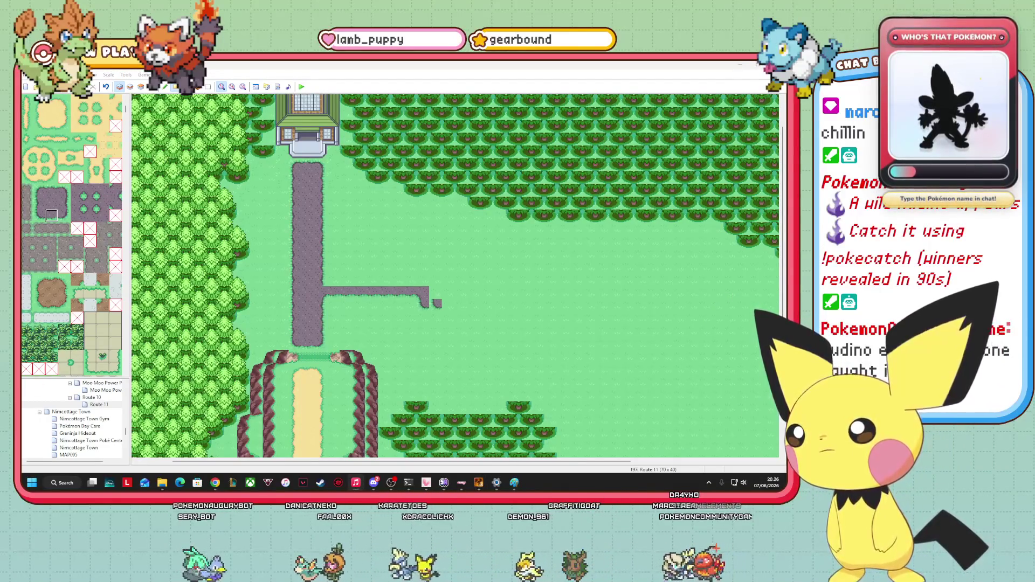
- Extend the purple road east in stepped lower rows and add end tiles at its tip
{"action": "left_click", "coordinate": [284, 272]}
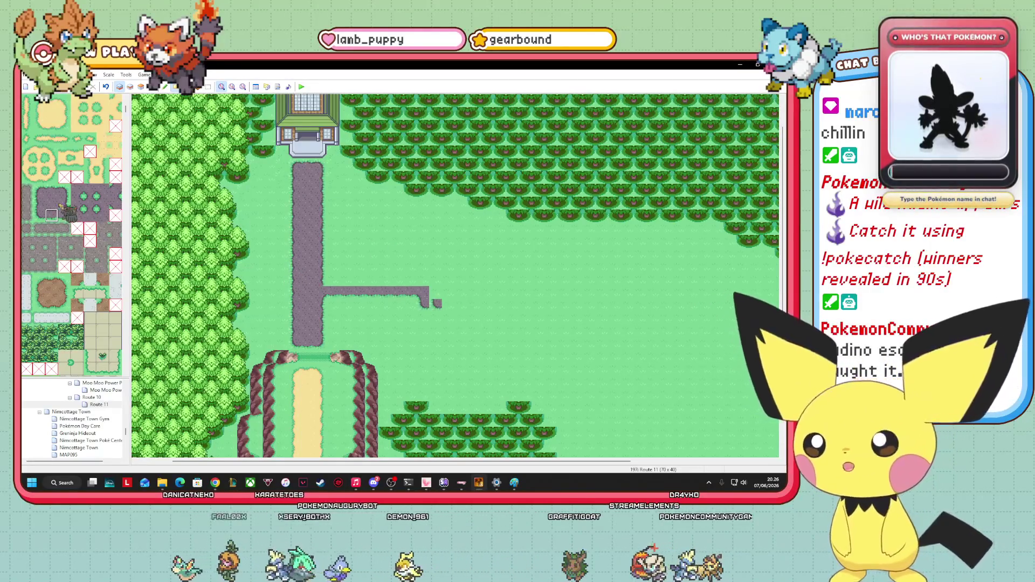
{"action": "left_click_drag", "start_coordinate": [445, 305], "coordinate": [451, 306]}
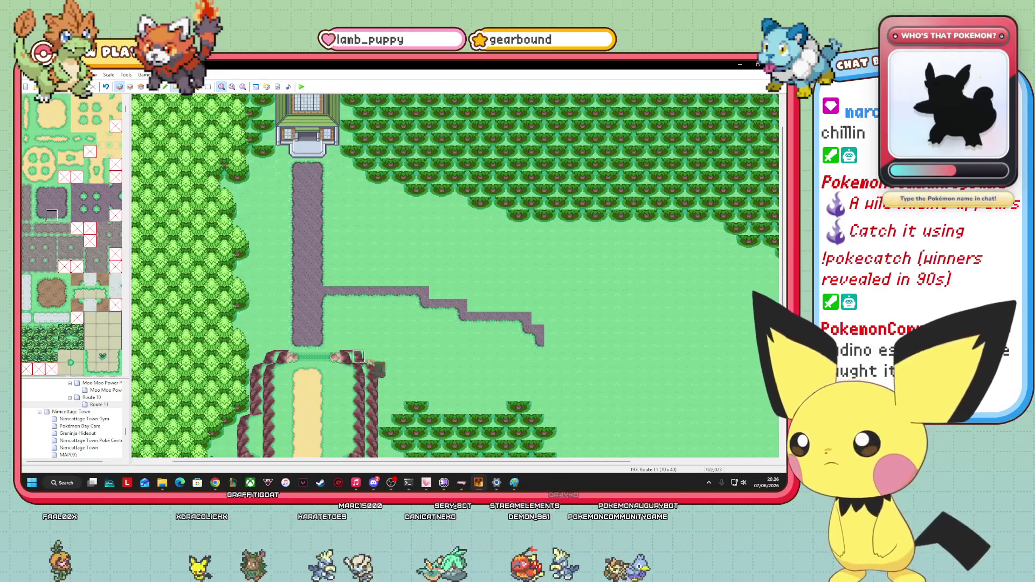
{"action": "left_click_drag", "start_coordinate": [555, 343], "coordinate": [615, 340]}
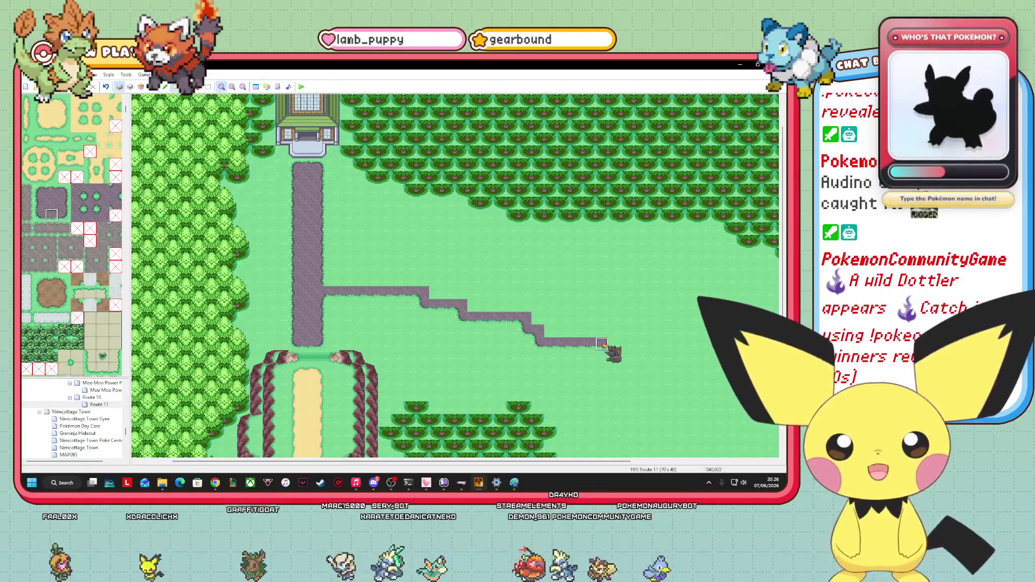
{"action": "left_click", "coordinate": [617, 338]}
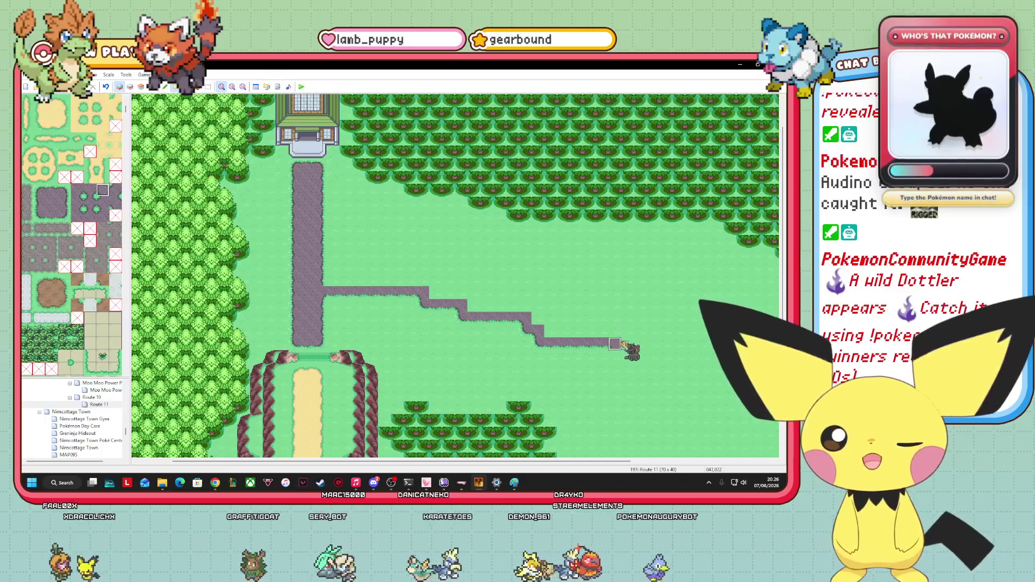
{"action": "left_click", "coordinate": [38, 215]}
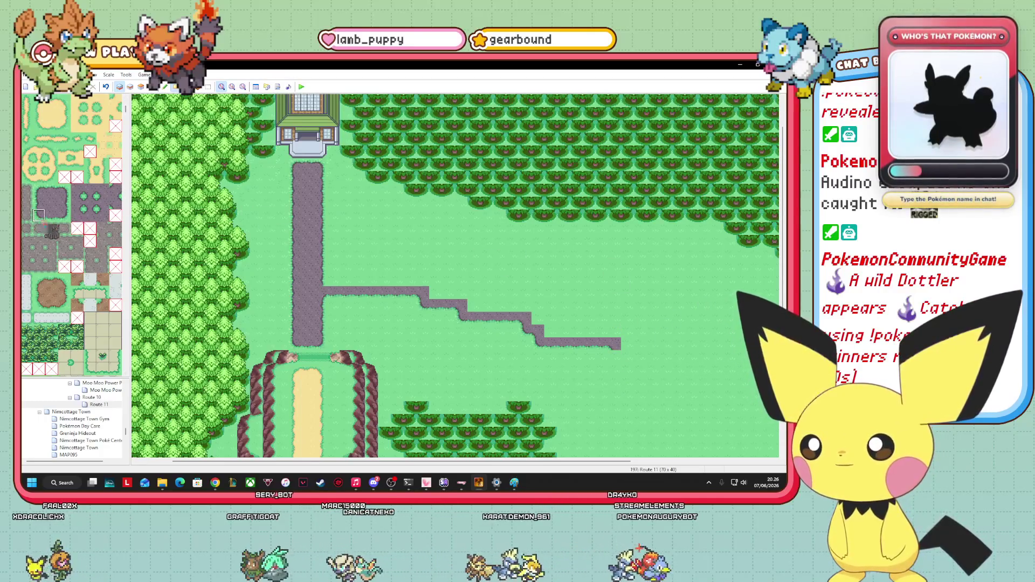
{"action": "left_click", "coordinate": [51, 216]}
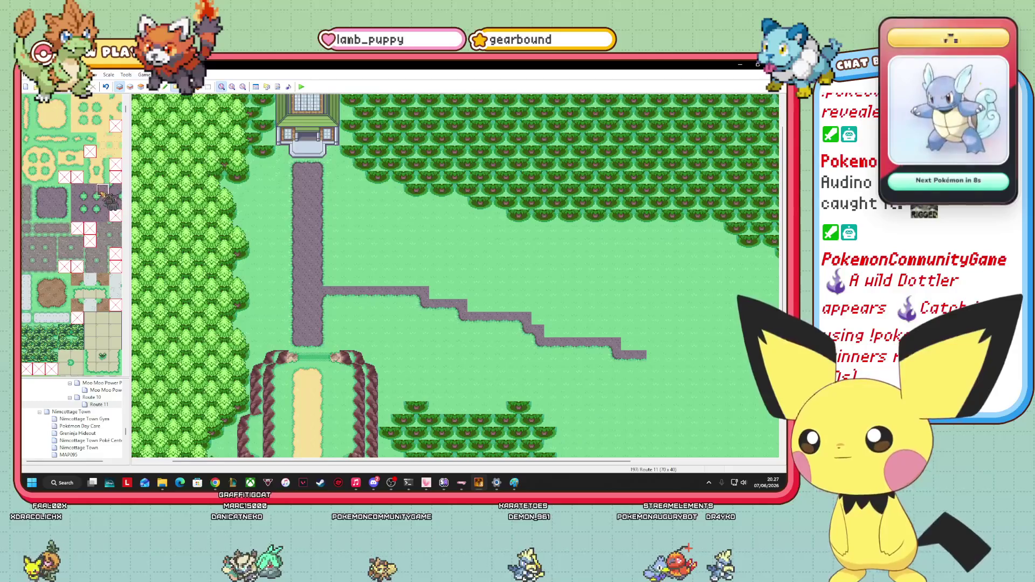
{"action": "left_click", "coordinate": [652, 354]}
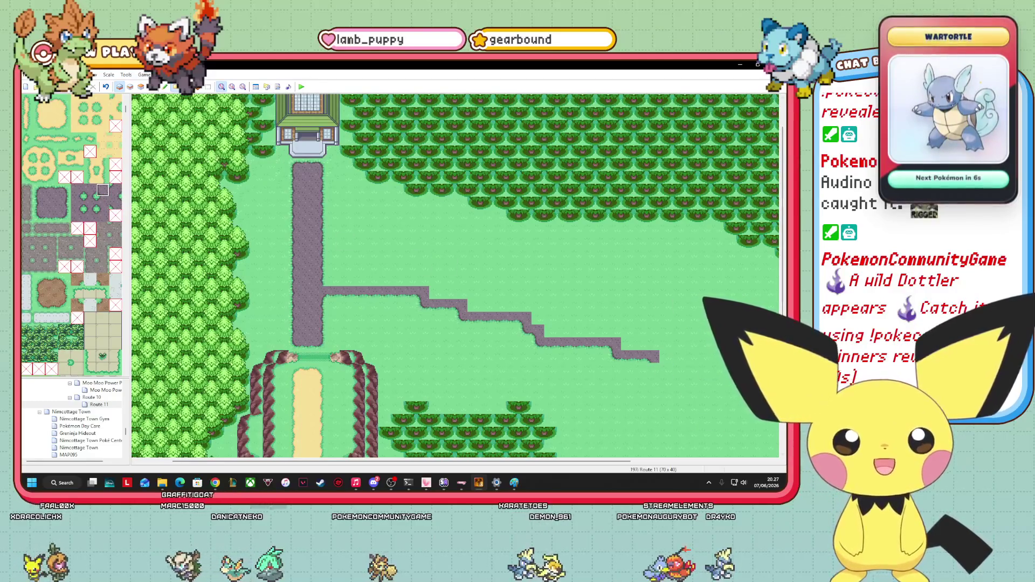
- Cap the path with corner pieces, extend it further right, and start turning it south
{"action": "scroll", "coordinate": [652, 323], "scroll_direction": "down", "scroll_amount": 3}
{"action": "scroll", "coordinate": [455, 275], "scroll_direction": "down", "scroll_amount": 1}
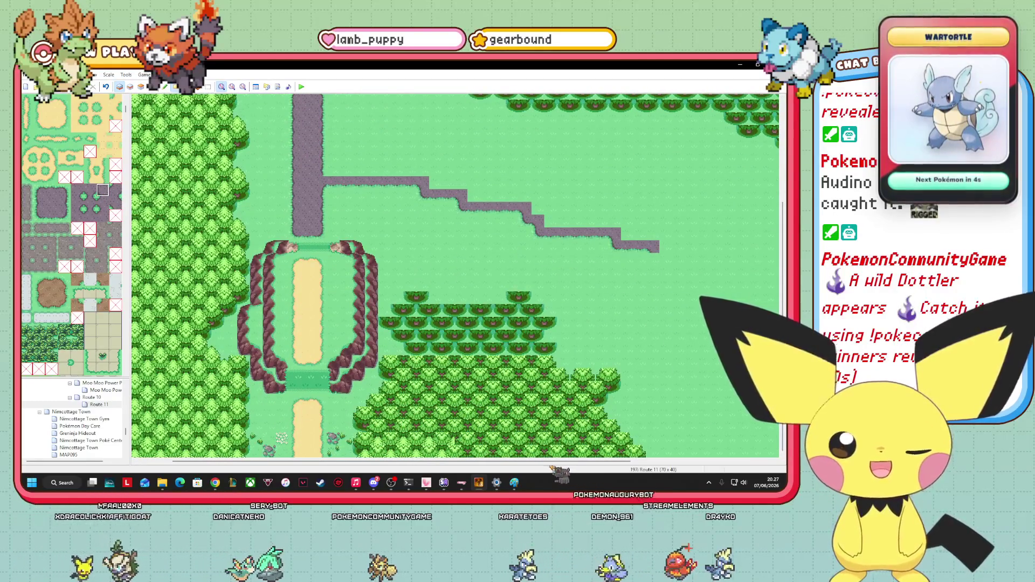
{"action": "scroll", "coordinate": [455, 275], "scroll_direction": "right", "scroll_amount": 3}
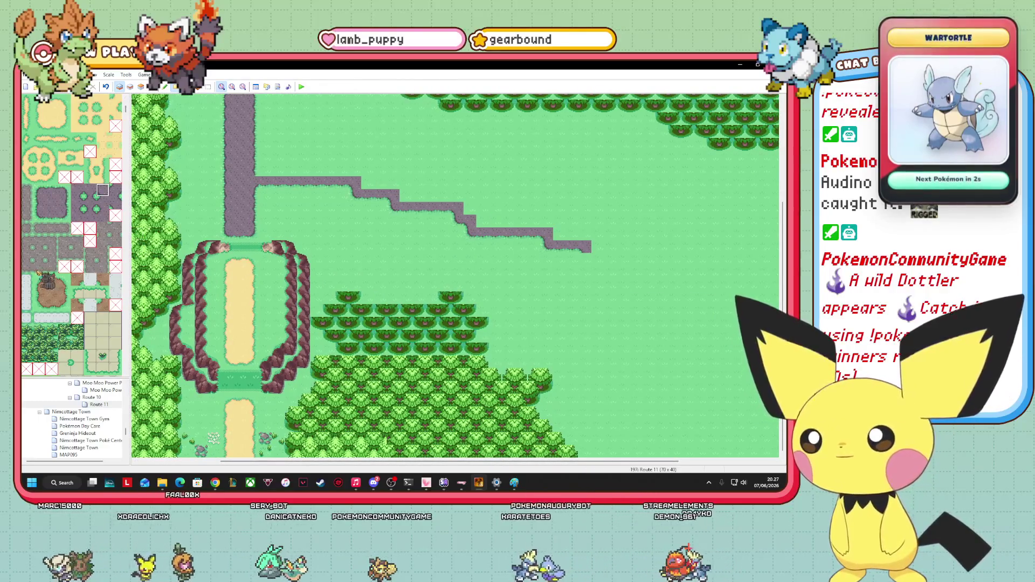
{"action": "left_click", "coordinate": [39, 215]}
{"action": "left_click", "coordinate": [586, 254]}
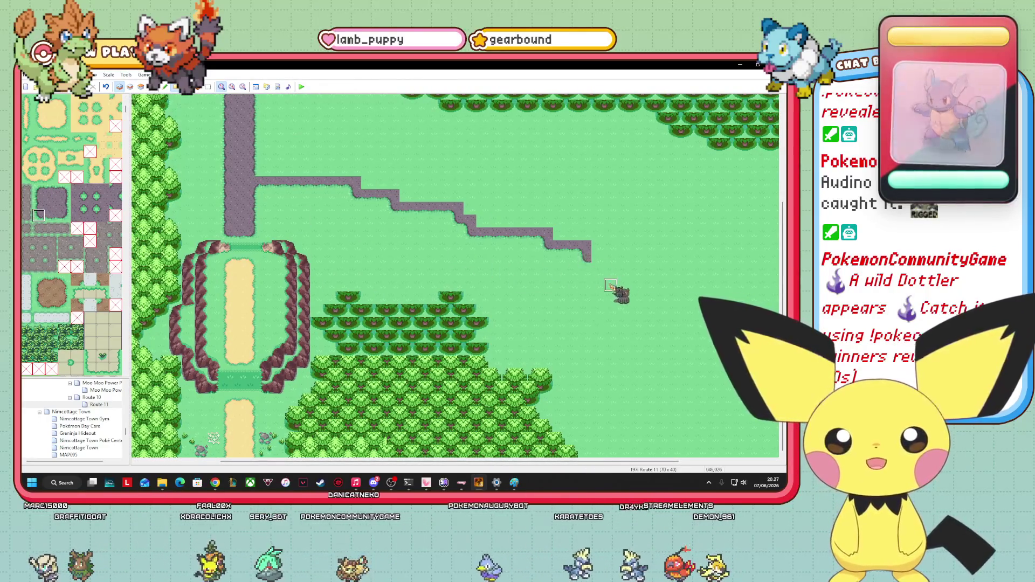
{"action": "left_click", "coordinate": [51, 216]}
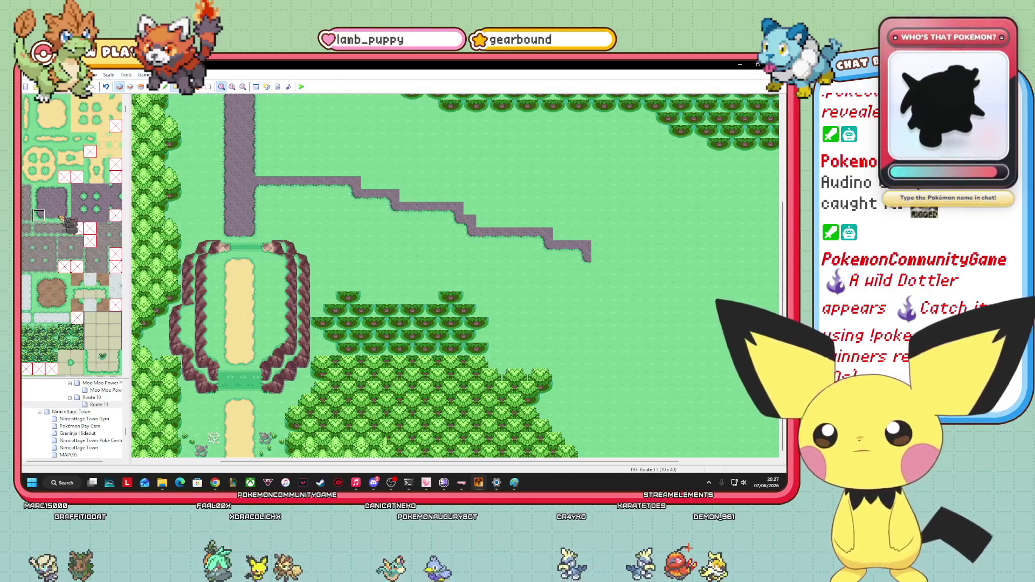
{"action": "left_click_drag", "start_coordinate": [596, 258], "coordinate": [650, 258]}
{"action": "left_click", "coordinate": [102, 190]}
{"action": "left_click", "coordinate": [662, 260]}
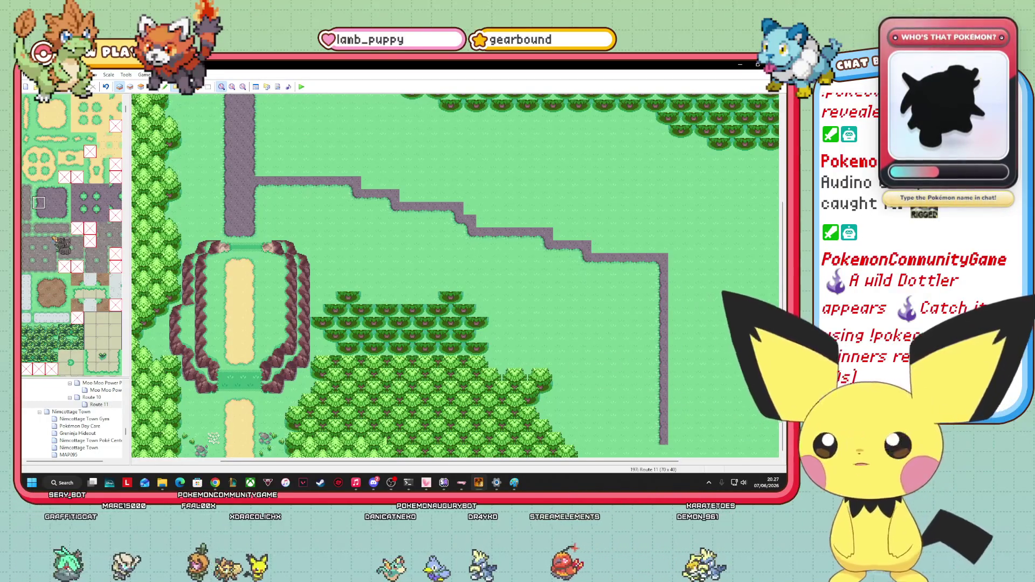
{"action": "left_click", "coordinate": [38, 215]}
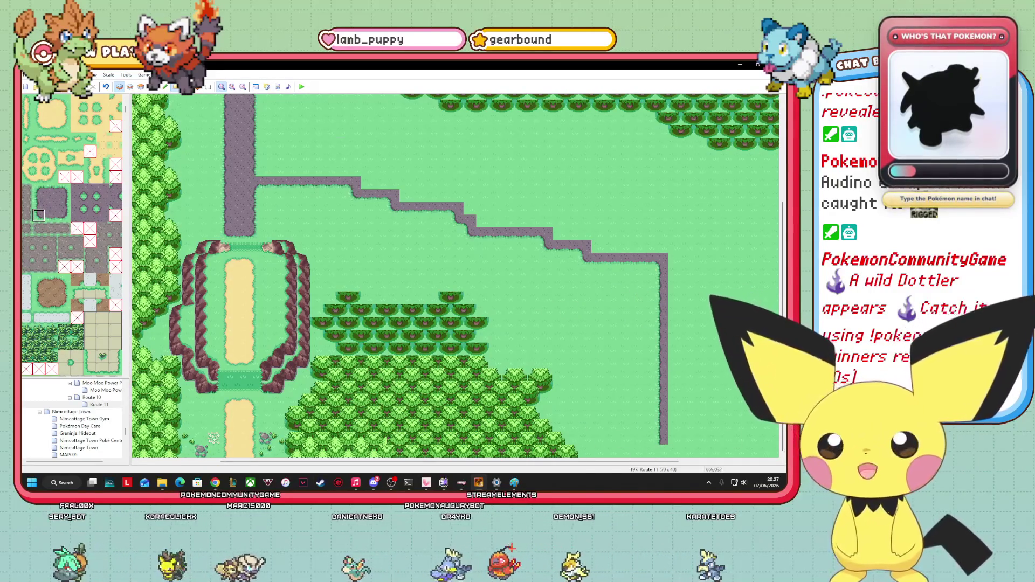
{"action": "scroll", "coordinate": [456, 274], "scroll_direction": "up", "scroll_amount": 5}
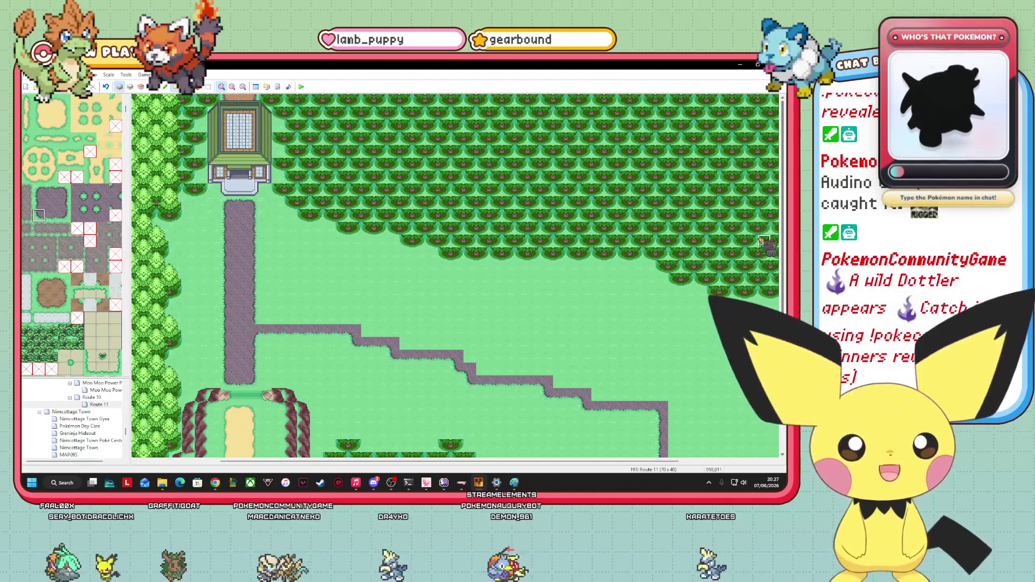
- Paint a horizontal stone path strip east from the vertical path, with a corner at its first step
{"action": "left_click", "coordinate": [77, 215]}
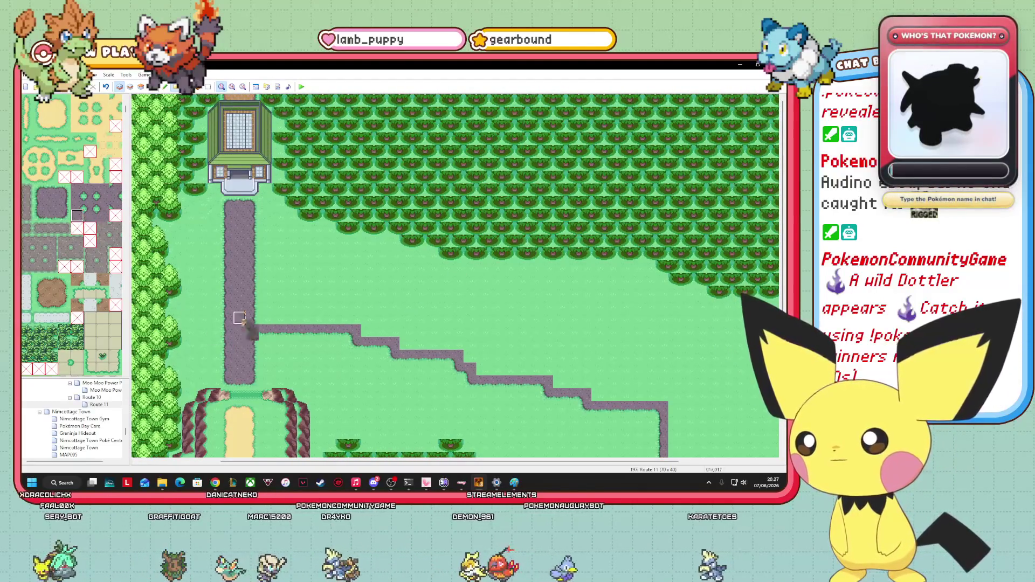
{"action": "left_click", "coordinate": [51, 190]}
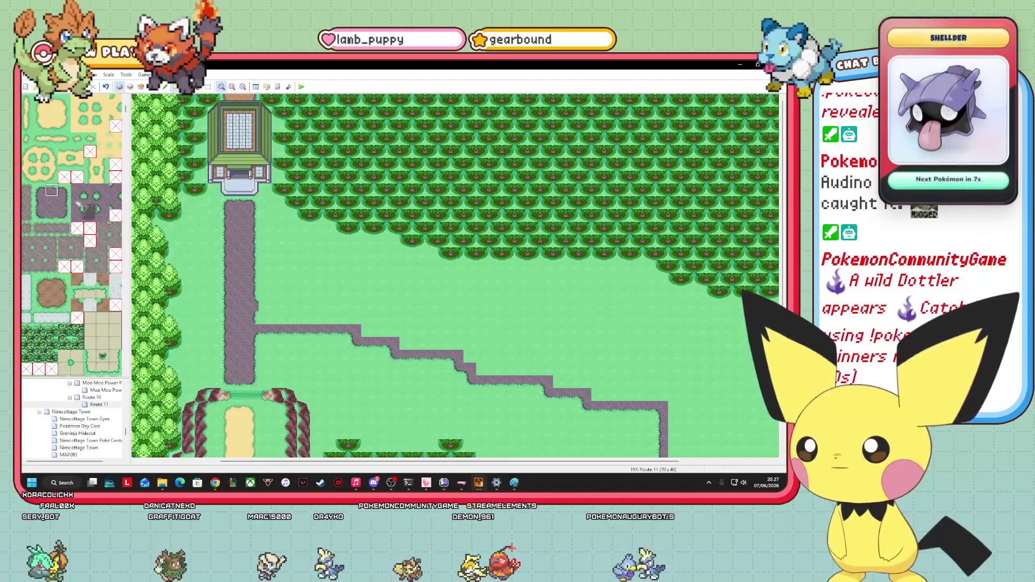
{"action": "left_click_drag", "start_coordinate": [261, 305], "coordinate": [348, 305]}
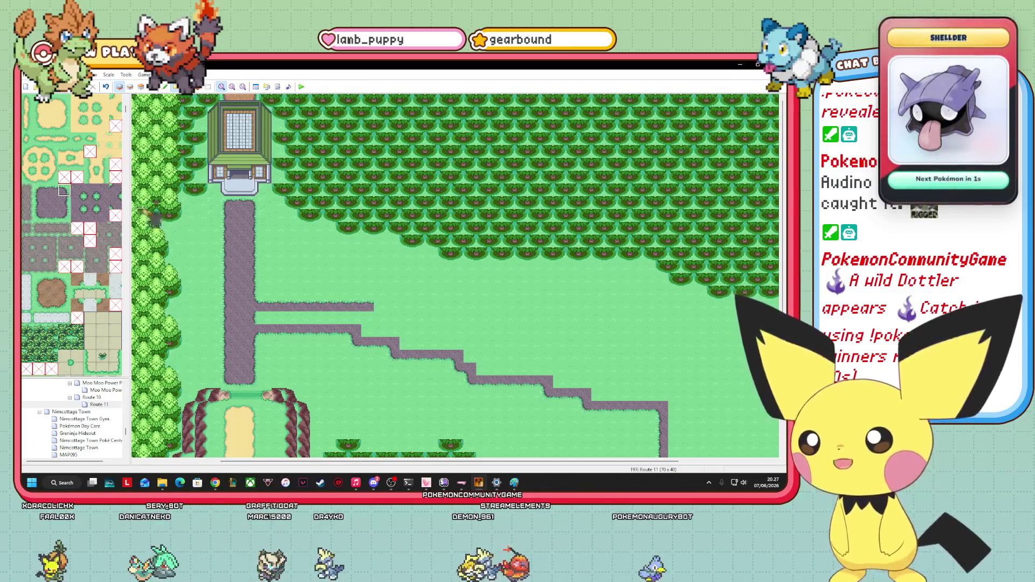
{"action": "right_click", "coordinate": [380, 317]}
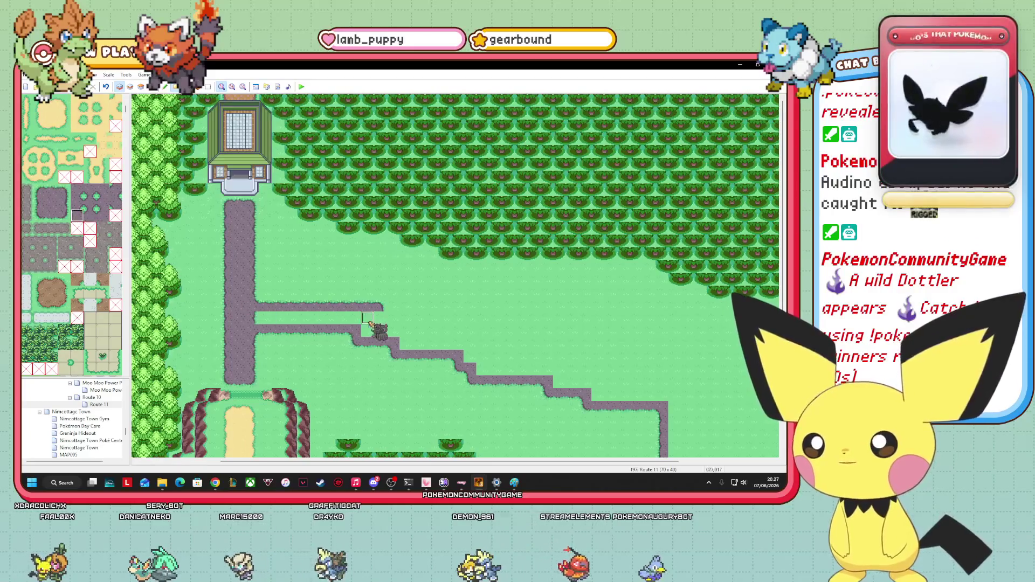
{"action": "left_click", "coordinate": [380, 318]}
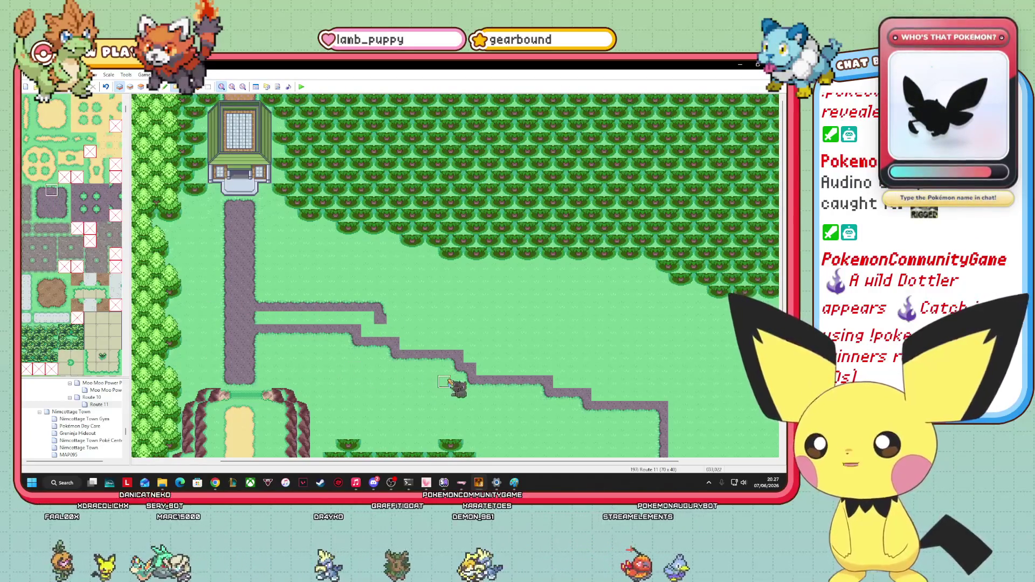
{"action": "right_click", "coordinate": [393, 355]}
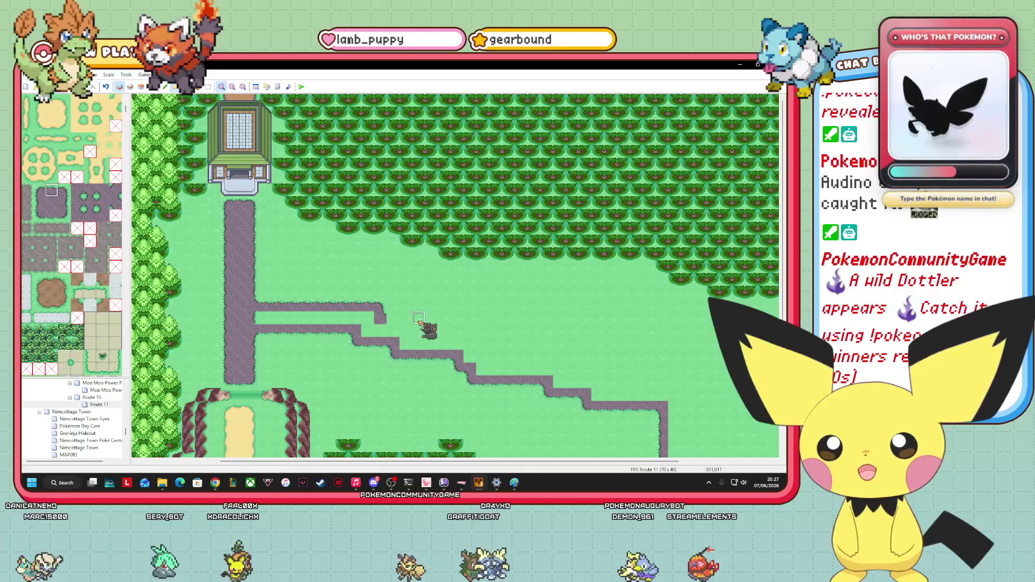
{"action": "left_click_drag", "start_coordinate": [413, 323], "coordinate": [399, 324]}
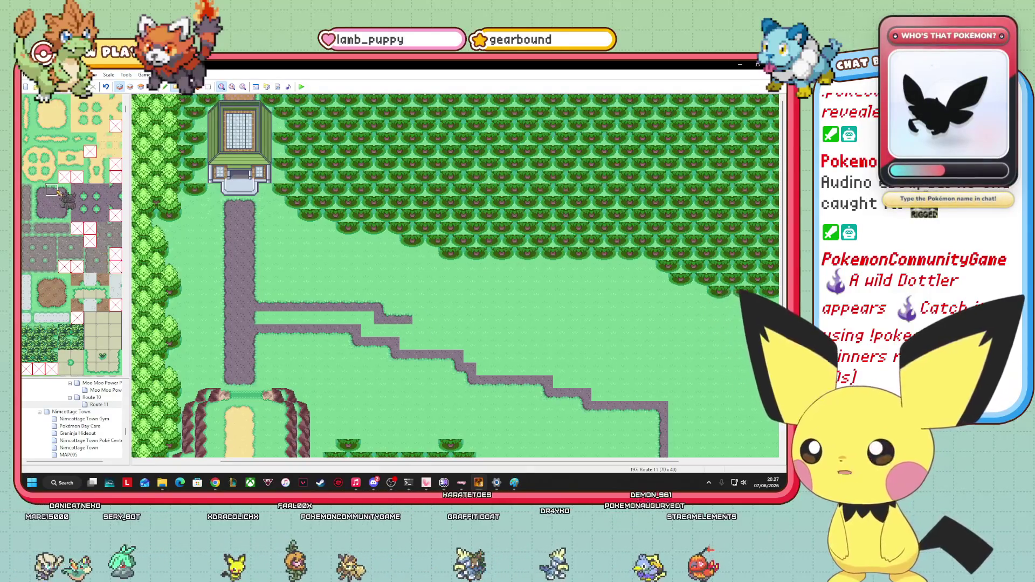
- Paint the path's next lower step using edge and corner pieces
{"action": "left_click", "coordinate": [64, 190]}
{"action": "left_click", "coordinate": [417, 319]}
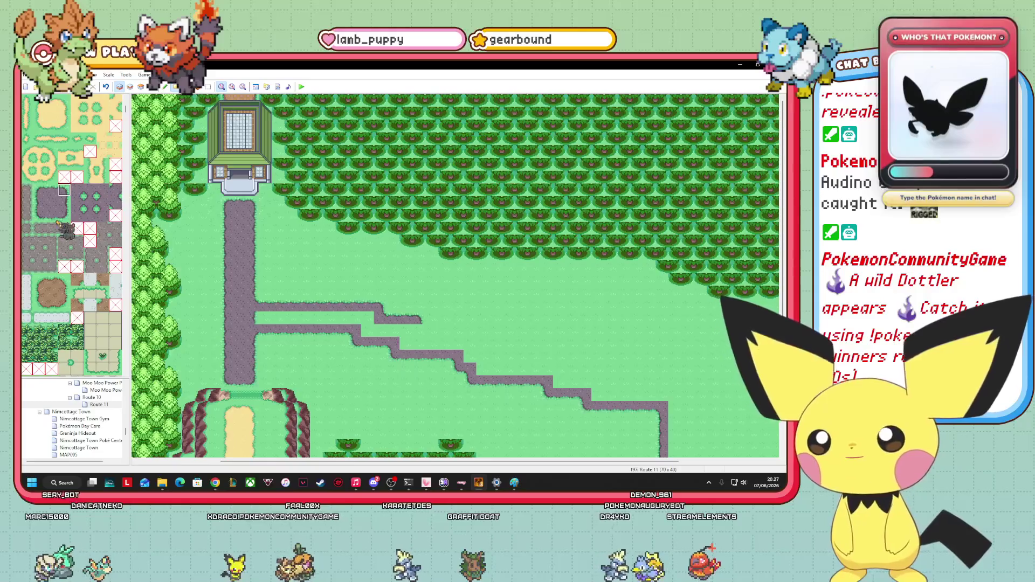
{"action": "left_click", "coordinate": [76, 217]}
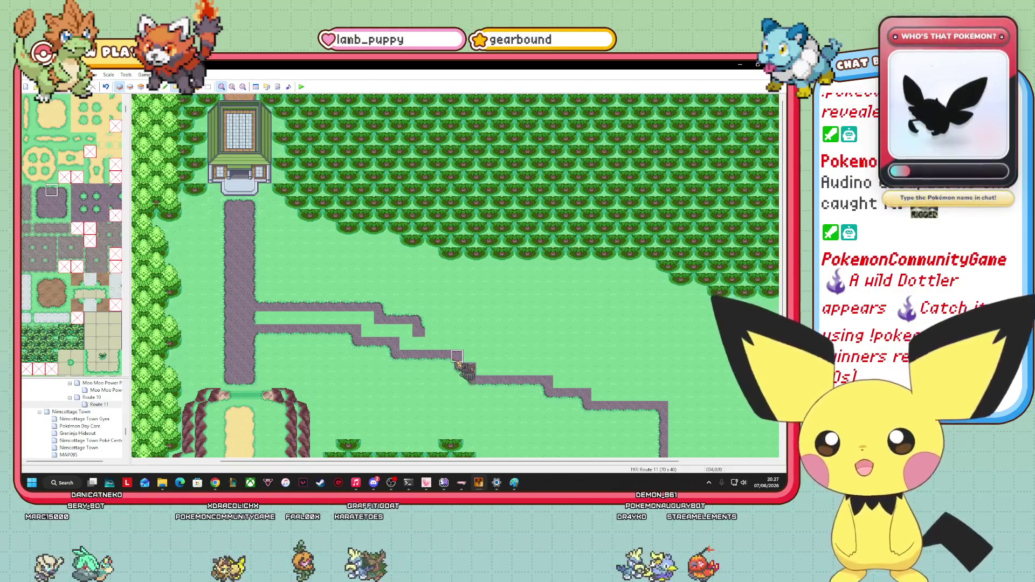
{"action": "left_click_drag", "start_coordinate": [472, 330], "coordinate": [432, 330]}
{"action": "left_click", "coordinate": [64, 190]}
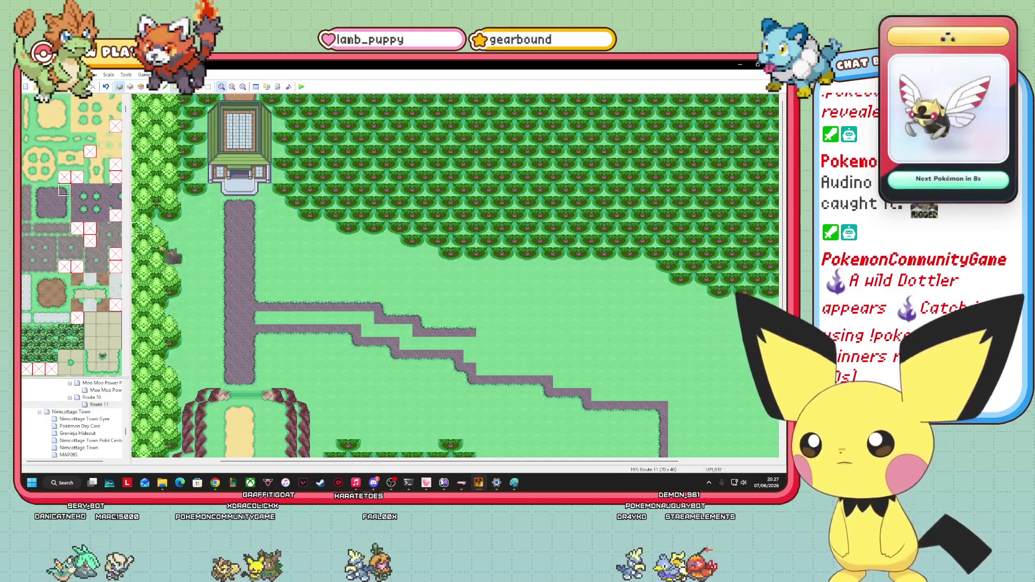
{"action": "left_click", "coordinate": [480, 331]}
{"action": "left_click", "coordinate": [77, 215]}
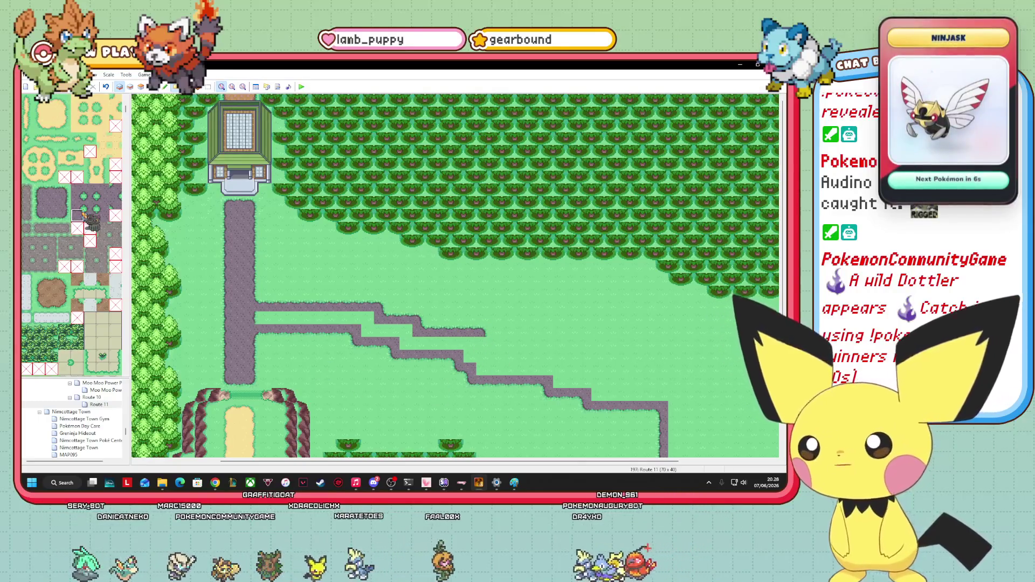
{"action": "left_click", "coordinate": [482, 344]}
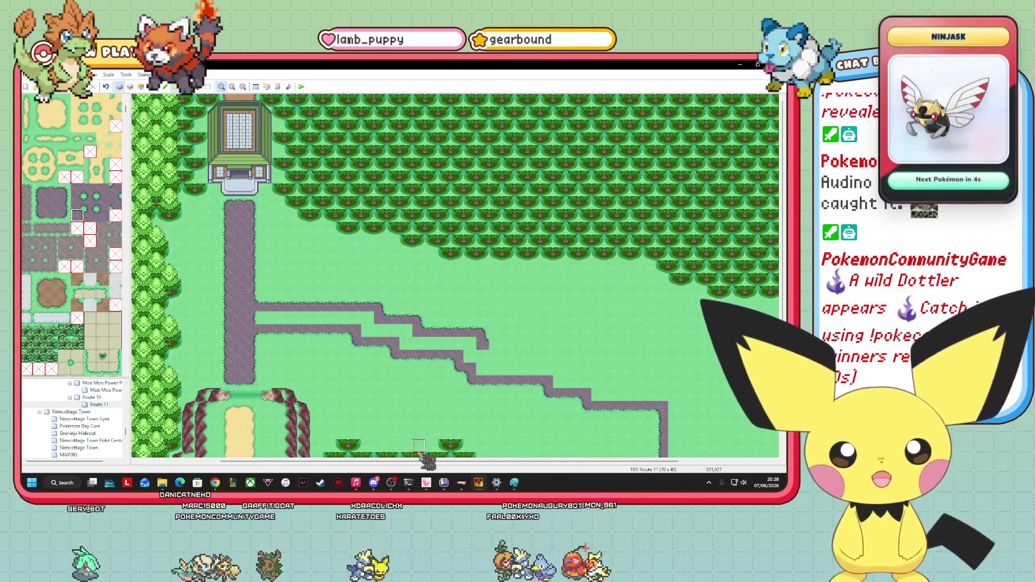
{"action": "right_click", "coordinate": [495, 356]}
{"action": "right_click", "coordinate": [495, 343]}
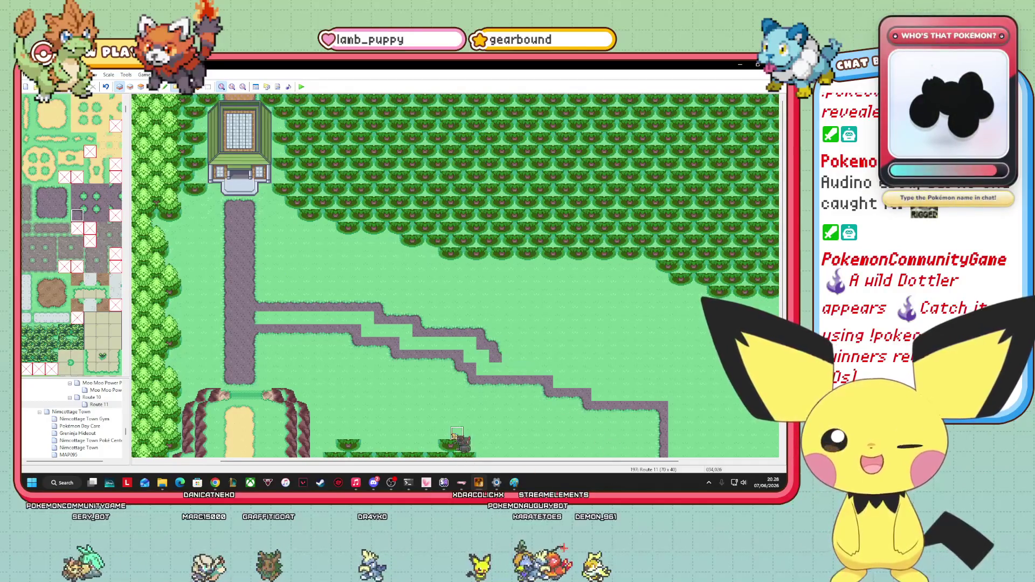
- Extend the new path's upper edge row further east, one tile at a time
{"action": "left_click", "coordinate": [53, 190]}
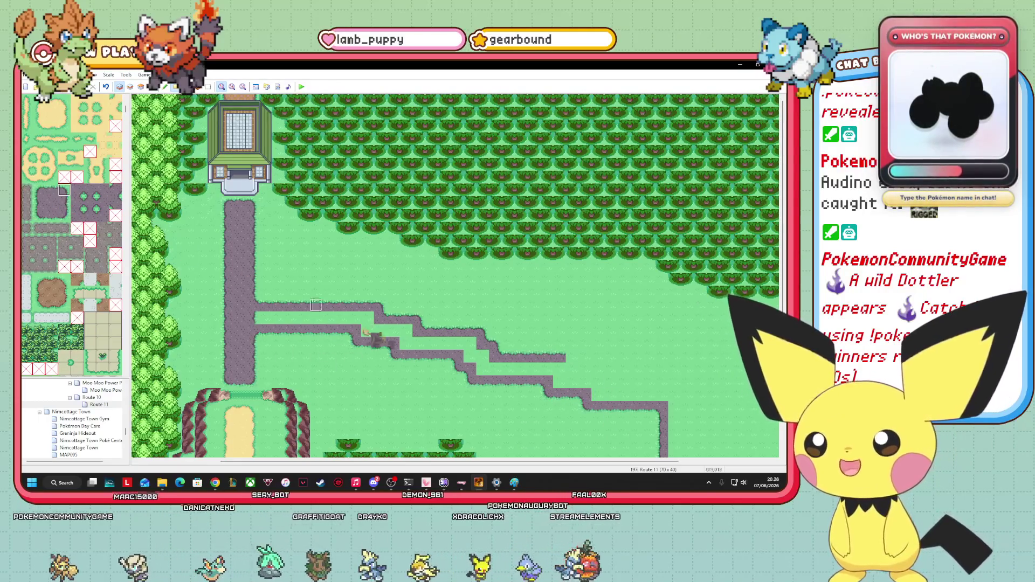
{"action": "right_click", "coordinate": [559, 372]}
{"action": "left_click", "coordinate": [569, 359]}
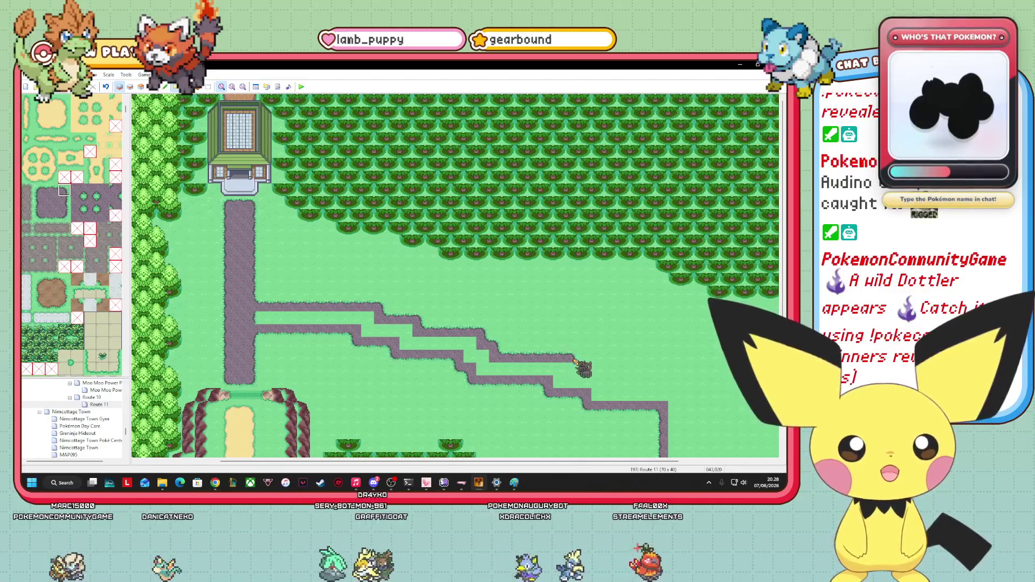
{"action": "left_click", "coordinate": [79, 217]}
{"action": "left_click", "coordinate": [571, 368]}
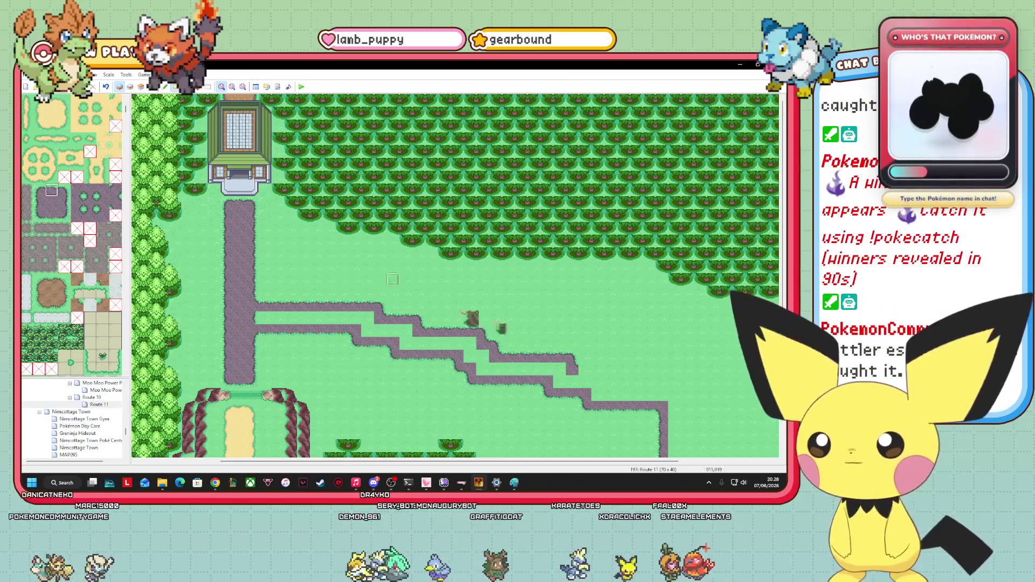
{"action": "right_click", "coordinate": [585, 377]}
{"action": "left_click", "coordinate": [599, 372]}
{"action": "left_click", "coordinate": [64, 189]}
{"action": "left_click", "coordinate": [609, 370]}
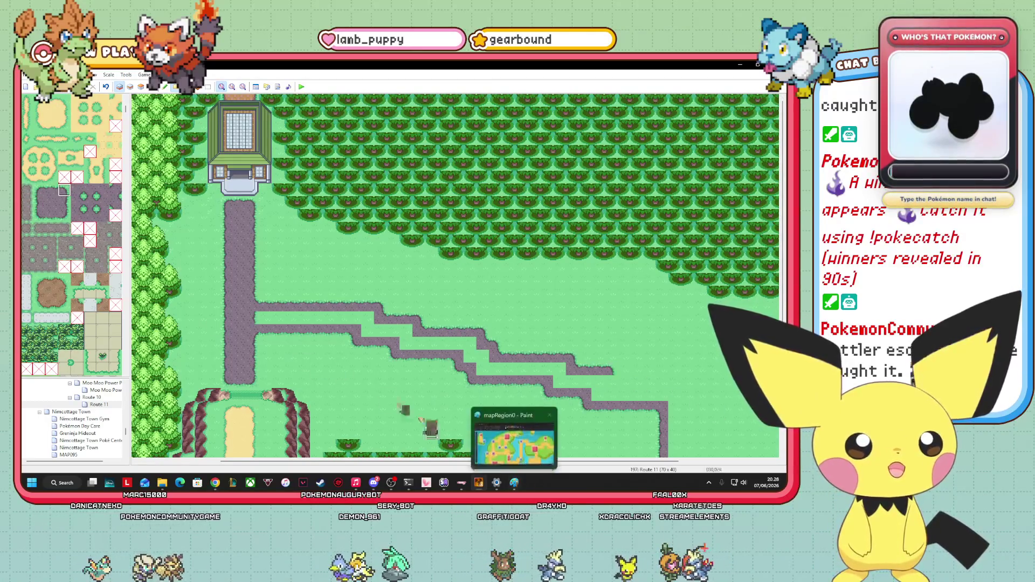
{"action": "left_click", "coordinate": [79, 217]}
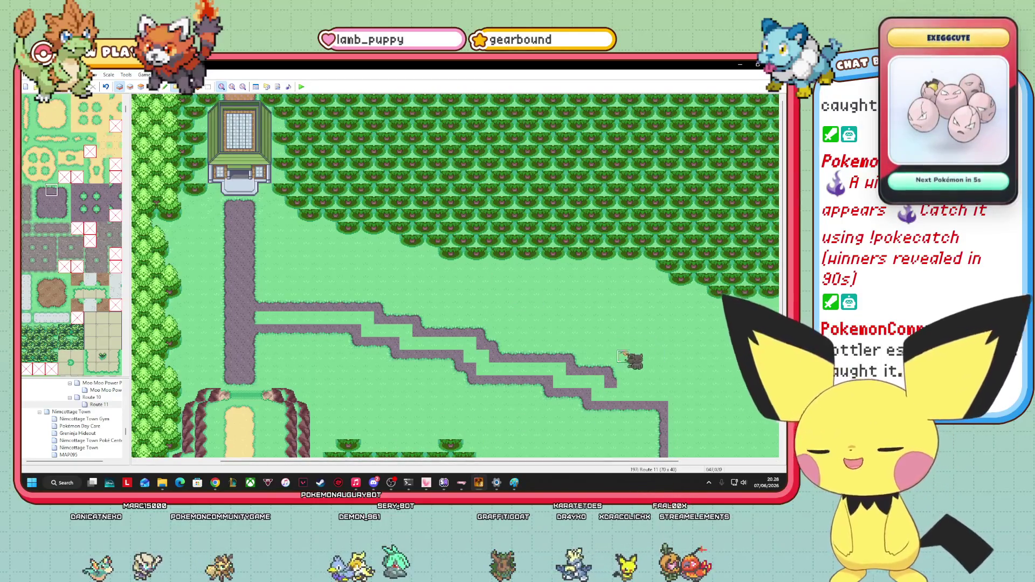
{"action": "left_click", "coordinate": [675, 382]}
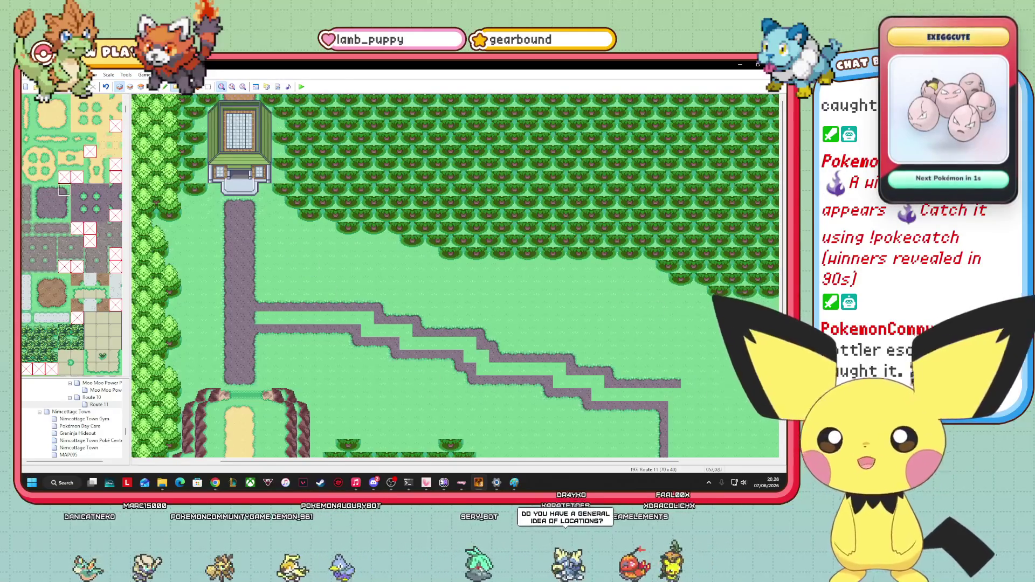
{"action": "left_click", "coordinate": [686, 383]}
- Paint a vertical path edge column down to the map's bottom and add a path piece beside it
{"action": "scroll", "coordinate": [782, 445], "scroll_direction": "down", "scroll_amount": 5}
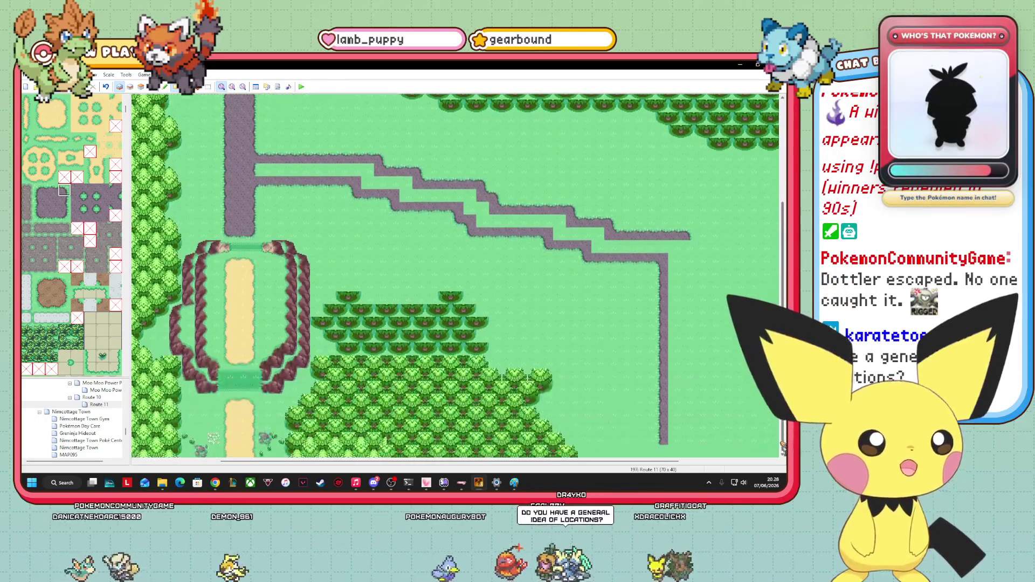
{"action": "left_click", "coordinate": [39, 203]}
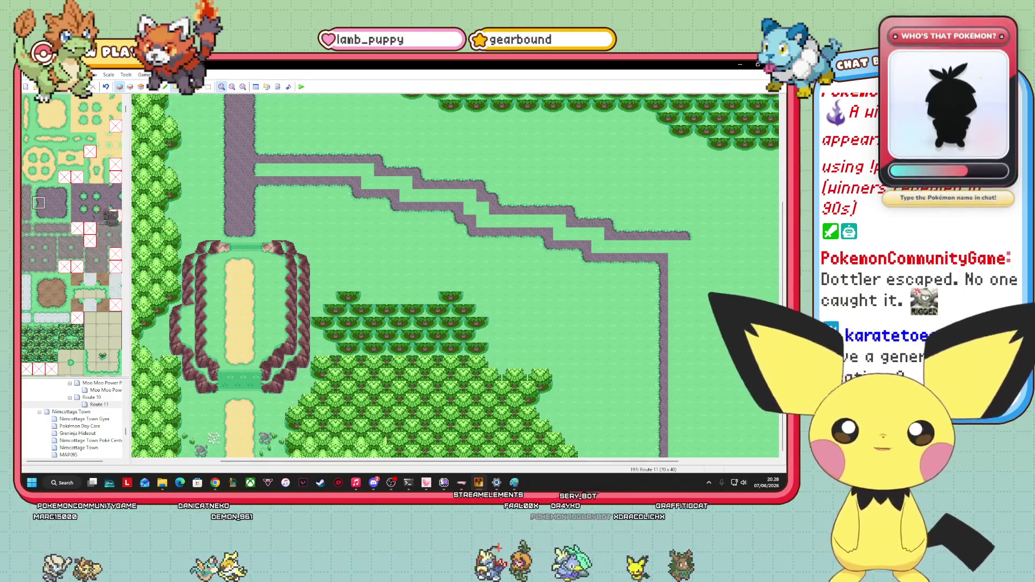
{"action": "left_click_drag", "start_coordinate": [690, 251], "coordinate": [690, 457]}
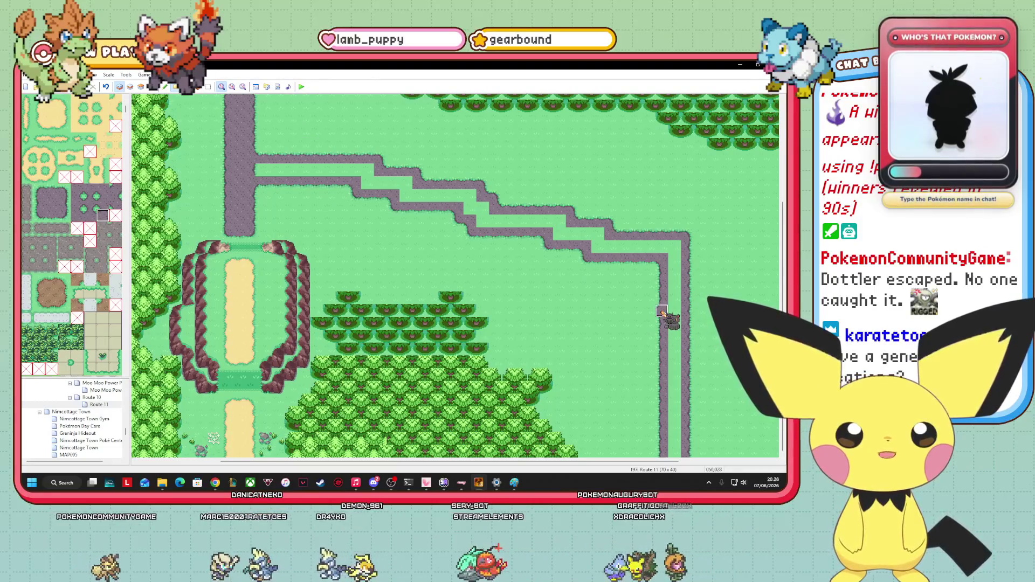
{"action": "left_click", "coordinate": [51, 190]}
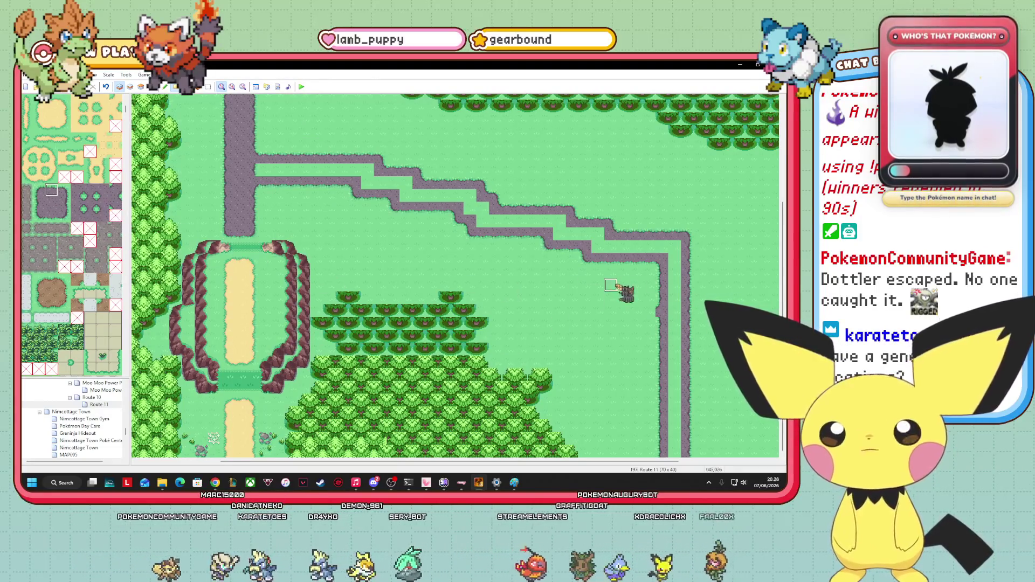
{"action": "left_click", "coordinate": [642, 315]}
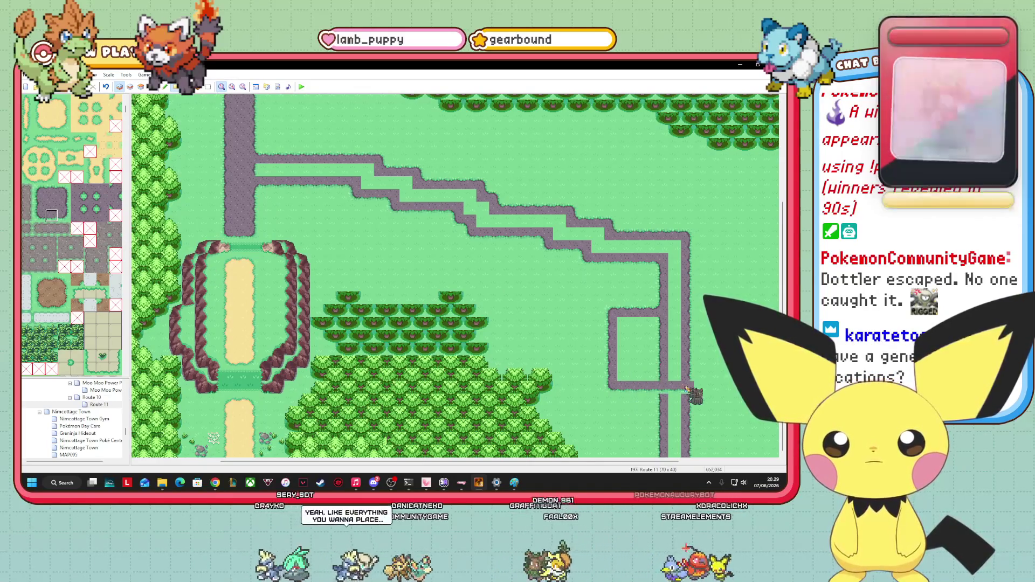
- Scroll across Route 11 to review the paths, pick a tile, and bring up the Paint region map
{"action": "left_click_drag", "start_coordinate": [450, 461], "coordinate": [519, 461]}
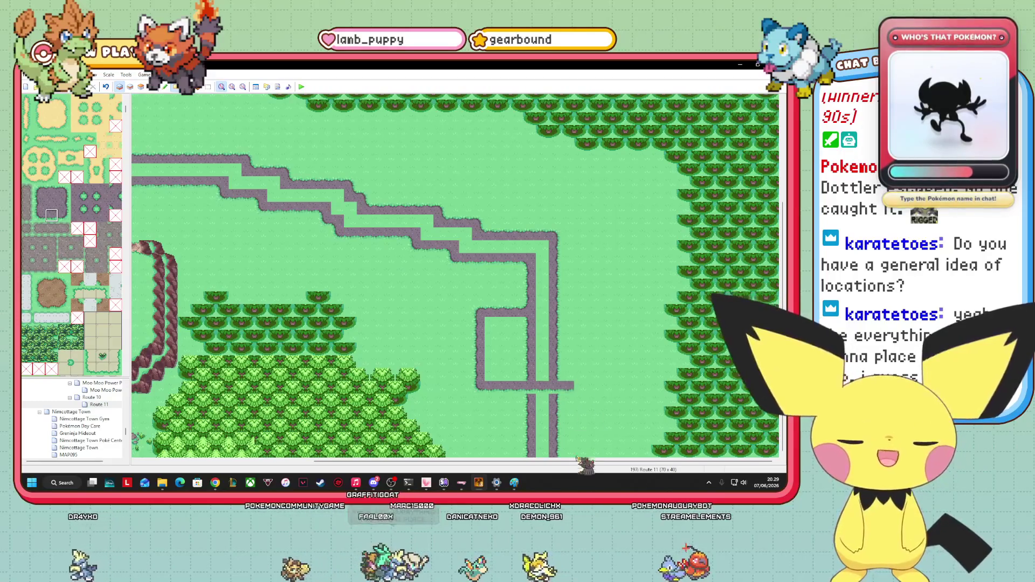
{"action": "mouse_move", "coordinate": [582, 462]}
{"action": "left_mouse_down"}
{"action": "mouse_move", "coordinate": [388, 462]}
{"action": "mouse_move", "coordinate": [526, 463]}
{"action": "mouse_move", "coordinate": [512, 463]}
{"action": "left_mouse_up"}
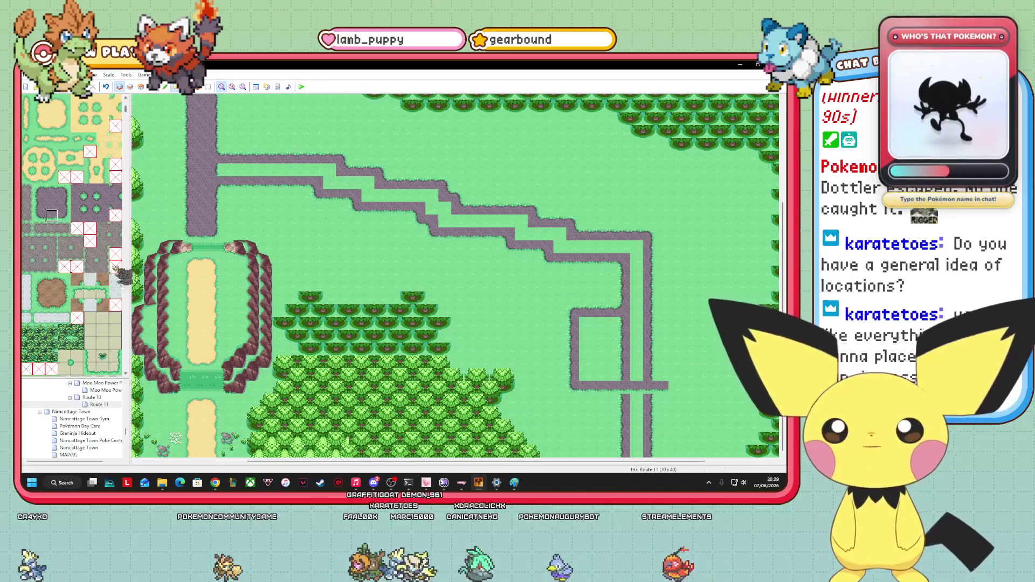
{"action": "left_click", "coordinate": [51, 190]}
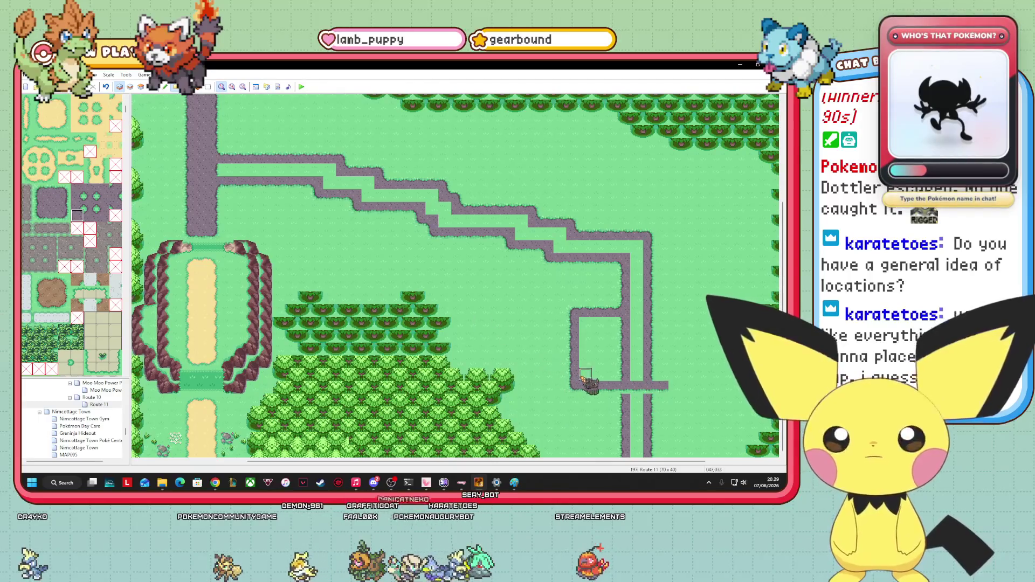
{"action": "left_click", "coordinate": [515, 482]}
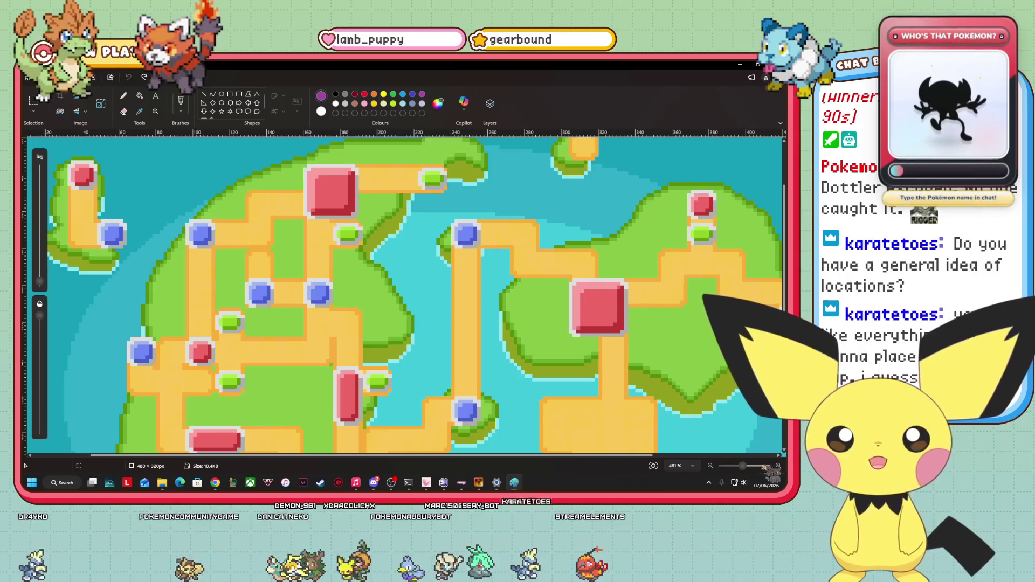
- Draw a purple freehand outline around the western part of the region map
{"action": "scroll", "coordinate": [358, 276], "scroll_direction": "down", "scroll_amount": 5}
{"action": "scroll", "coordinate": [358, 276], "scroll_direction": "up", "scroll_amount": 4}
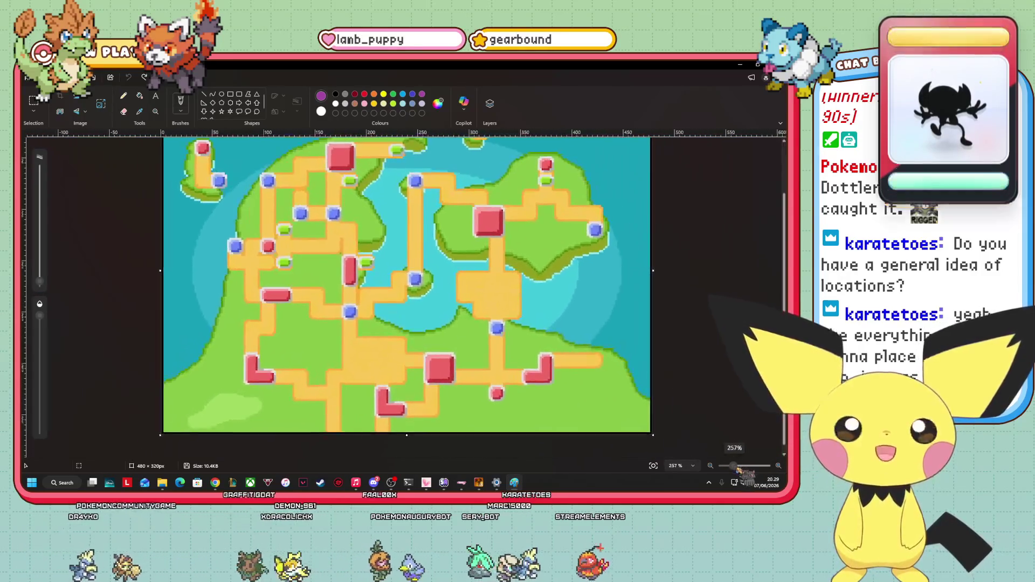
{"action": "scroll", "coordinate": [357, 275], "scroll_direction": "up", "scroll_amount": 2}
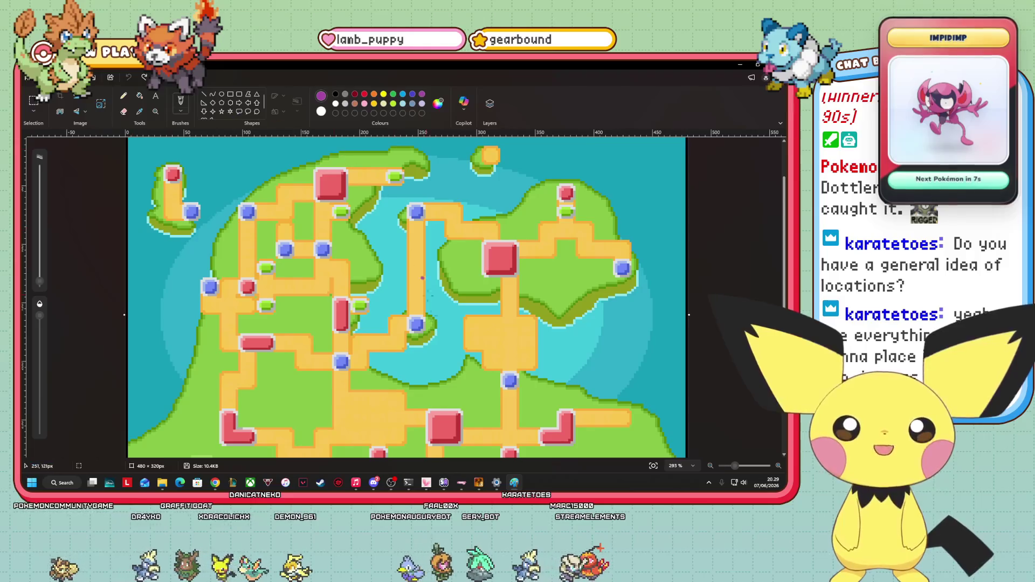
{"action": "mouse_move", "coordinate": [361, 385]}
{"action": "left_mouse_down"}
{"action": "mouse_move", "coordinate": [383, 302]}
{"action": "mouse_move", "coordinate": [354, 149]}
{"action": "mouse_move", "coordinate": [126, 175]}
{"action": "left_mouse_up"}
{"action": "mouse_move", "coordinate": [186, 362]}
{"action": "left_mouse_down"}
{"action": "mouse_move", "coordinate": [294, 393]}
{"action": "mouse_move", "coordinate": [361, 387]}
{"action": "left_mouse_up"}
- Undo the extra circle around the top-right town and restore Paint to a smaller window
{"action": "scroll", "coordinate": [641, 352], "scroll_direction": "down", "scroll_amount": 3}
{"action": "scroll", "coordinate": [641, 352], "scroll_direction": "up", "scroll_amount": 2}
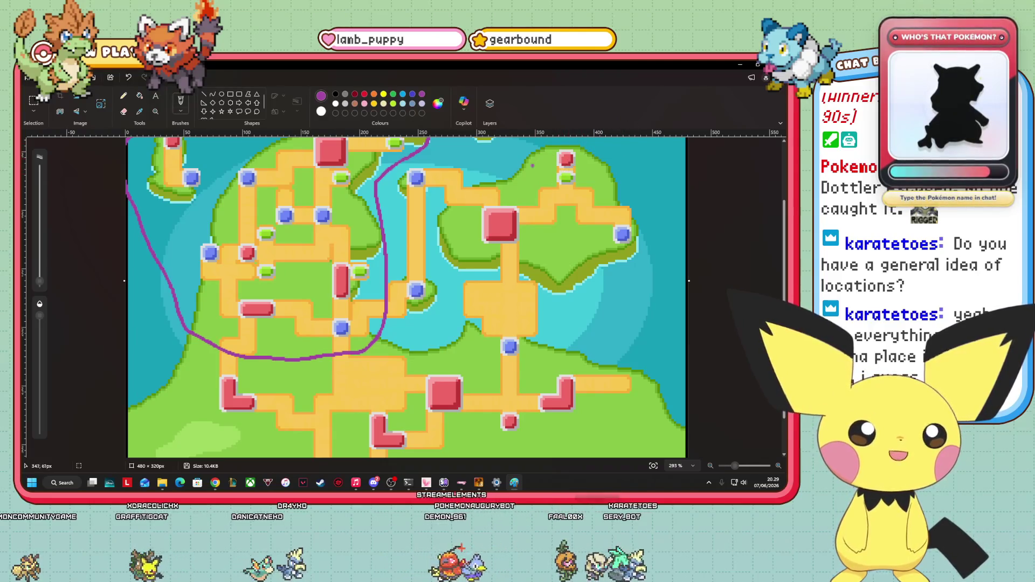
{"action": "mouse_move", "coordinate": [574, 156]}
{"action": "left_mouse_down"}
{"action": "mouse_move", "coordinate": [547, 162]}
{"action": "mouse_move", "coordinate": [580, 153]}
{"action": "mouse_move", "coordinate": [582, 181]}
{"action": "left_mouse_up"}
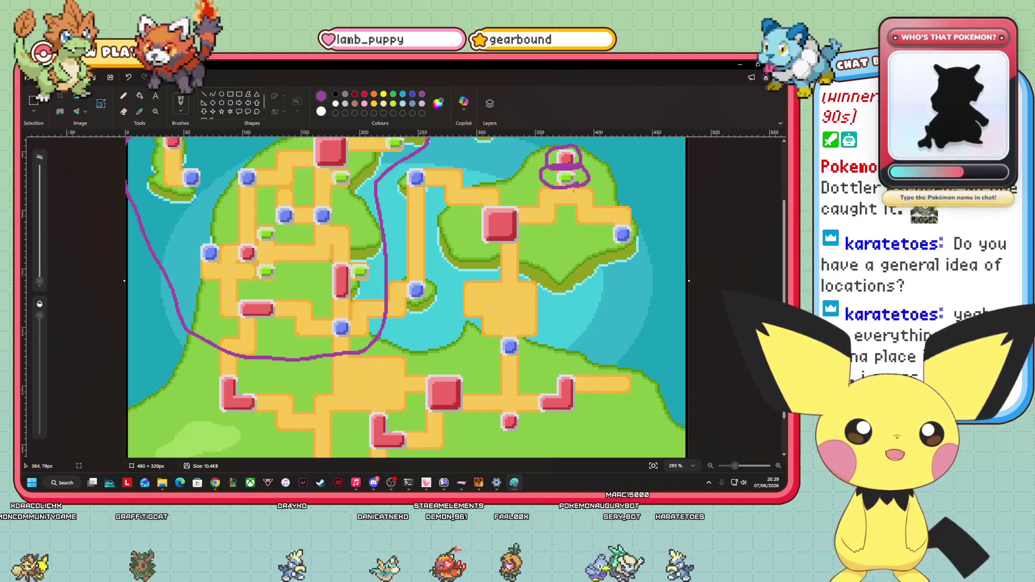
{"action": "left_click", "coordinate": [129, 77]}
{"action": "left_click", "coordinate": [128, 77]}
{"action": "scroll", "coordinate": [369, 308], "scroll_direction": "up", "scroll_amount": 1}
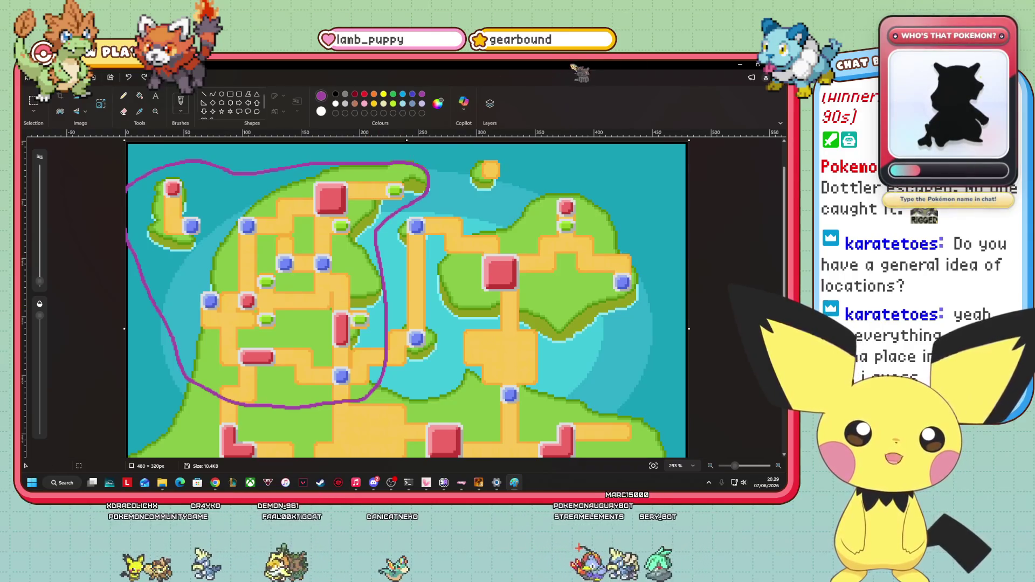
{"action": "double_click", "coordinate": [555, 66]}
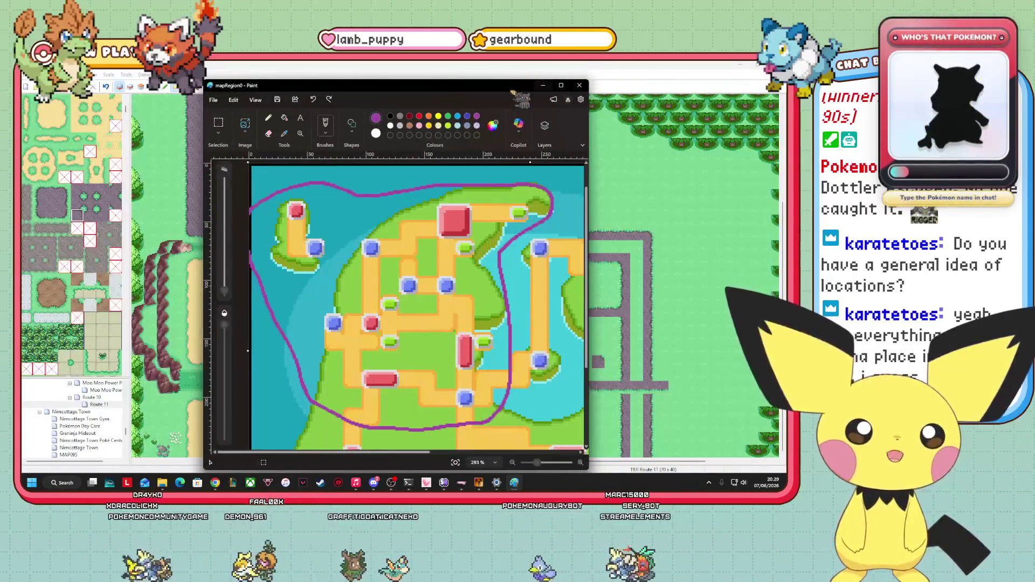
- Clear the purple outline and arrange Paint and the map editor side by side at full height
{"action": "left_click", "coordinate": [313, 100]}
{"action": "mouse_move", "coordinate": [313, 85]}
{"action": "left_mouse_down"}
{"action": "mouse_move", "coordinate": [139, 81]}
{"action": "mouse_move", "coordinate": [130, 90]}
{"action": "left_mouse_up"}
{"action": "left_click_drag", "start_coordinate": [547, 63], "coordinate": [542, 116]}
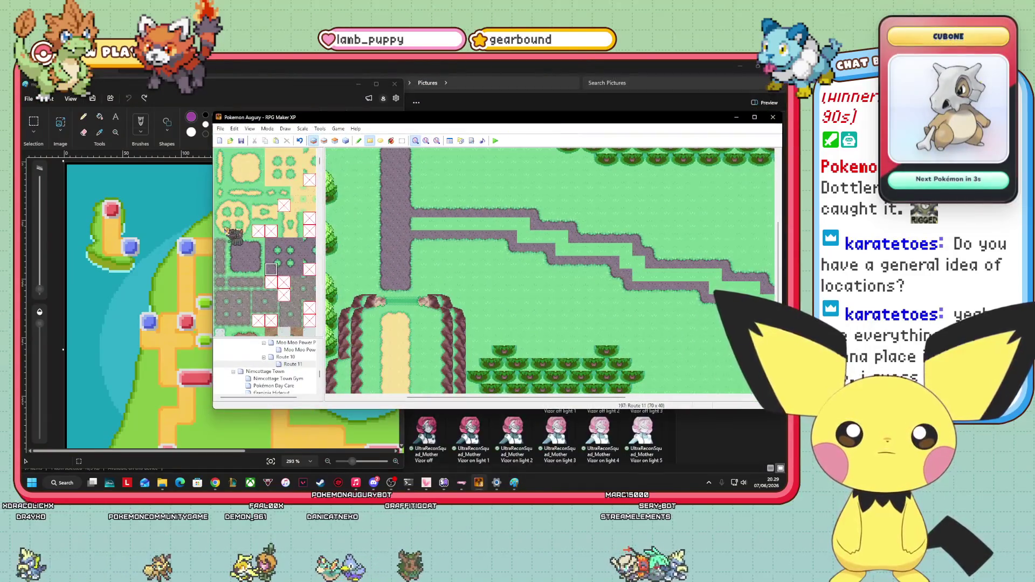
{"action": "left_click_drag", "start_coordinate": [214, 236], "coordinate": [411, 236]}
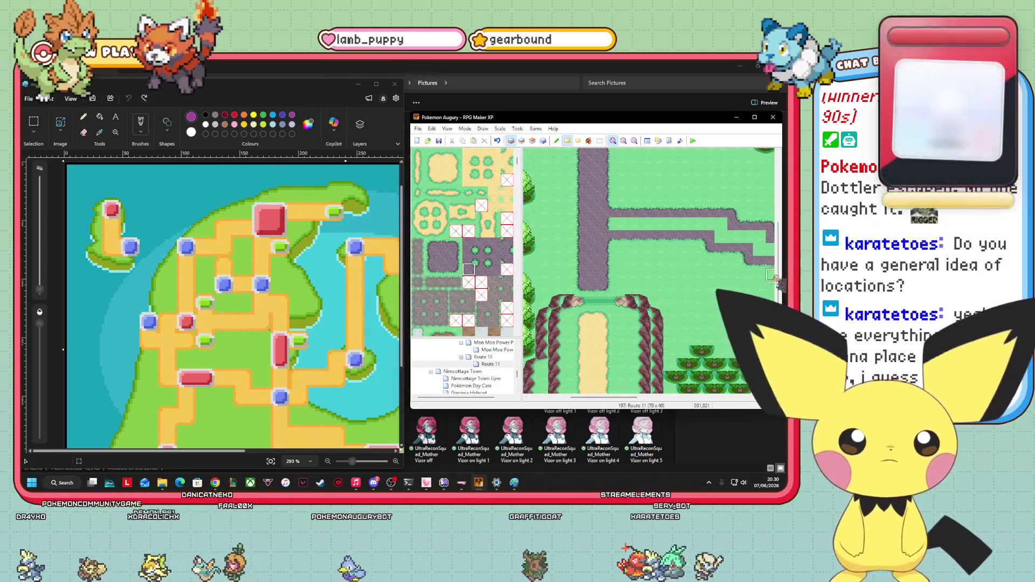
{"action": "key", "text": "super+shift+Up"}
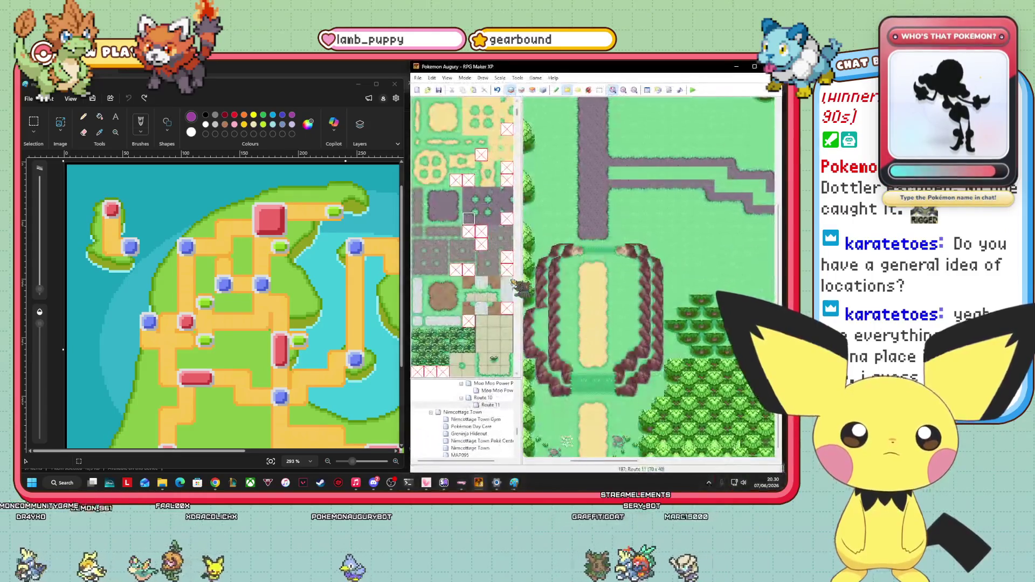
{"action": "left_click_drag", "start_coordinate": [404, 223], "coordinate": [321, 225]}
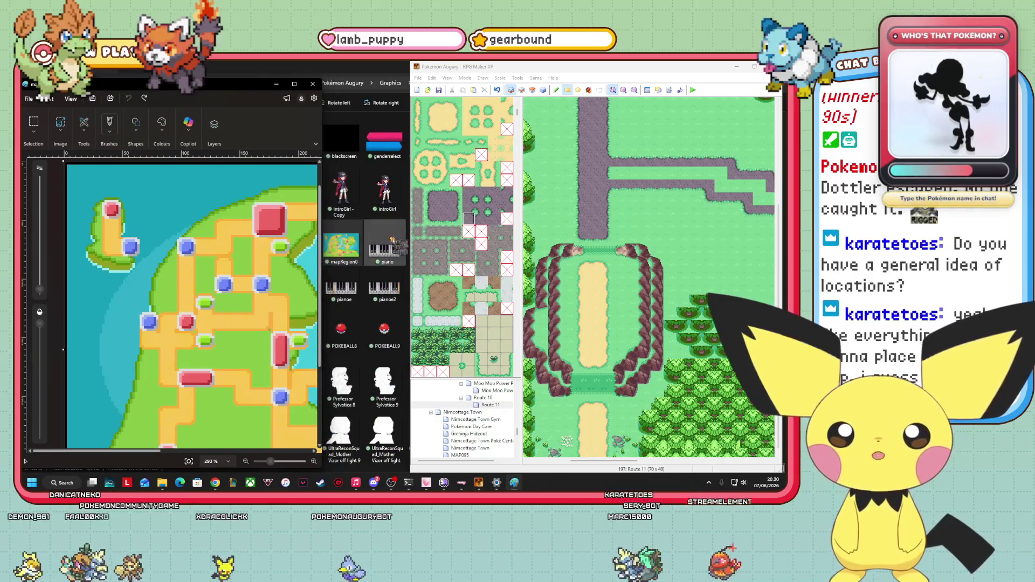
{"action": "left_click_drag", "start_coordinate": [410, 250], "coordinate": [320, 250]}
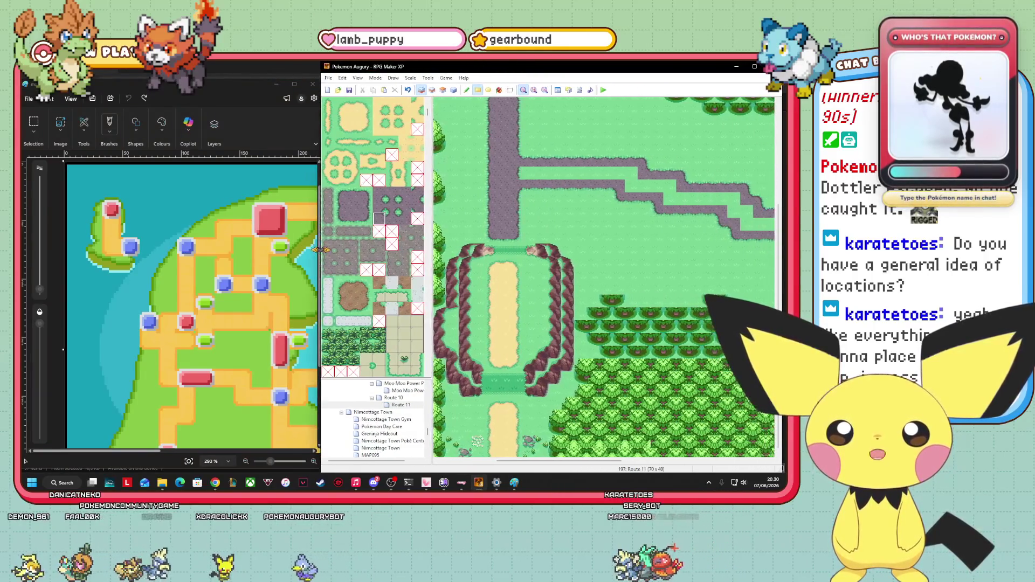
{"action": "left_click_drag", "start_coordinate": [166, 457], "coordinate": [201, 457]}
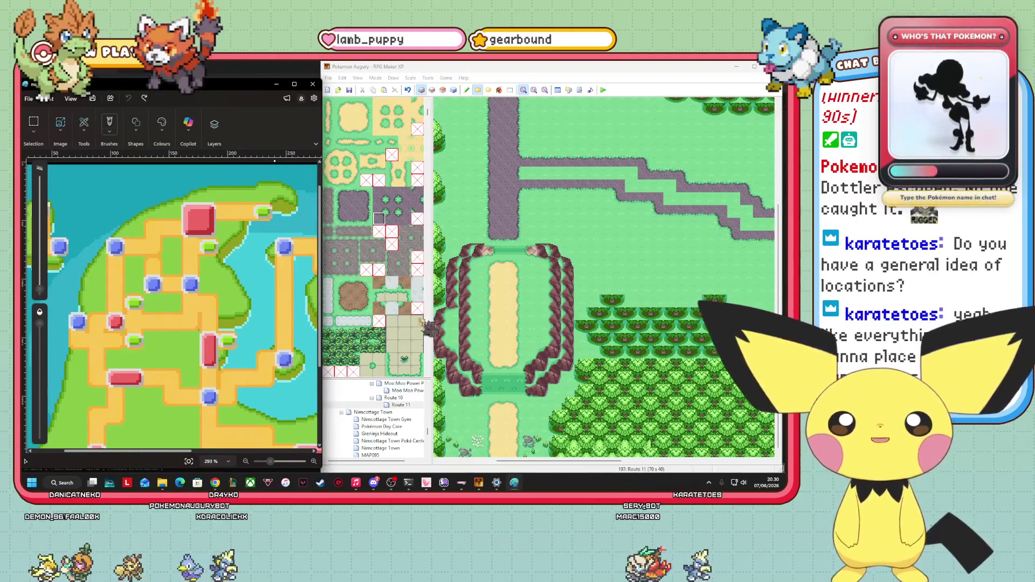
- Undo the circle around the blue marker and open the Eldwyn Town map
{"action": "scroll", "coordinate": [389, 412], "scroll_direction": "up", "scroll_amount": 5}
{"action": "scroll", "coordinate": [389, 408], "scroll_direction": "up", "scroll_amount": 1}
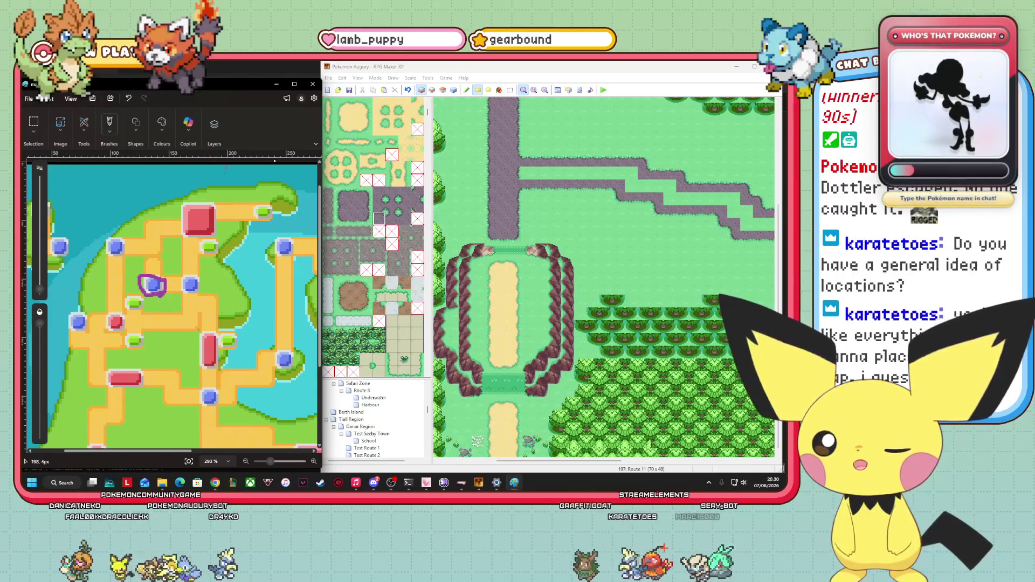
{"action": "key", "text": "ctrl+z"}
{"action": "scroll", "coordinate": [419, 439], "scroll_direction": "up", "scroll_amount": 3}
{"action": "scroll", "coordinate": [410, 436], "scroll_direction": "up", "scroll_amount": 10}
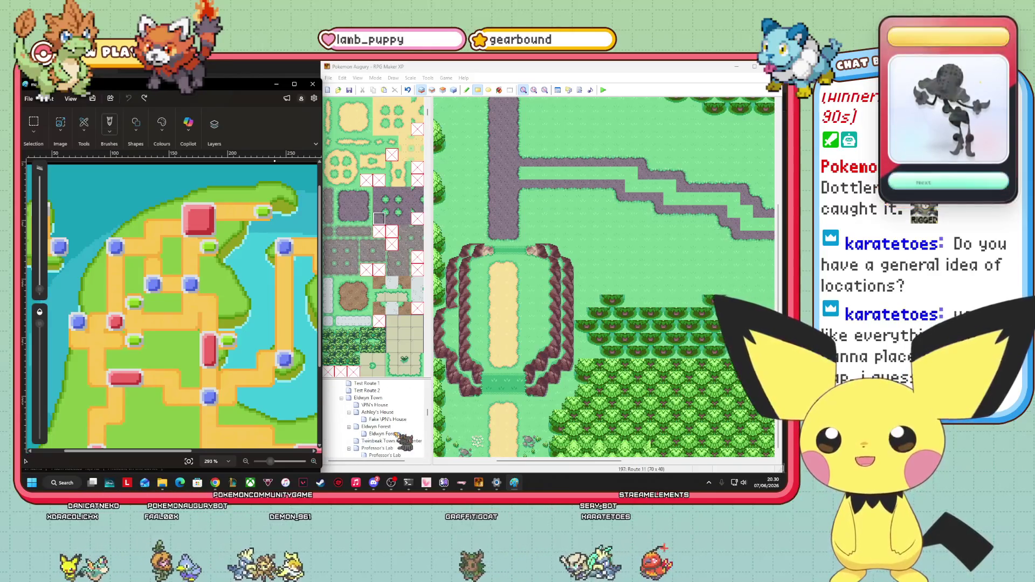
{"action": "left_click", "coordinate": [368, 397]}
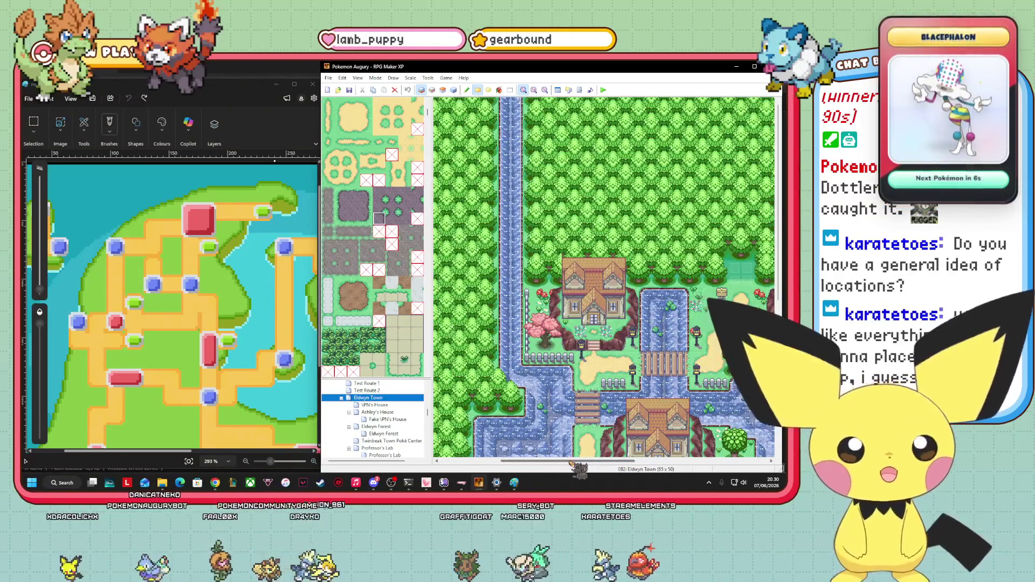
- View the Eldwyn Town map zoomed out to 1:2 scale
{"action": "scroll", "coordinate": [604, 278], "scroll_direction": "down", "scroll_amount": 4}
{"action": "scroll", "coordinate": [604, 277], "scroll_direction": "right", "scroll_amount": 5}
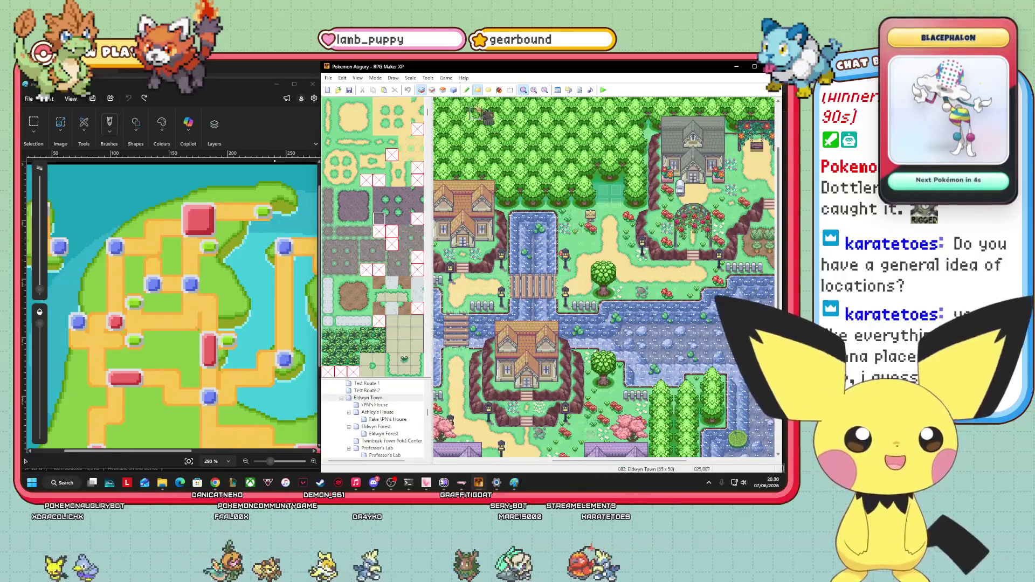
{"action": "left_click", "coordinate": [534, 90]}
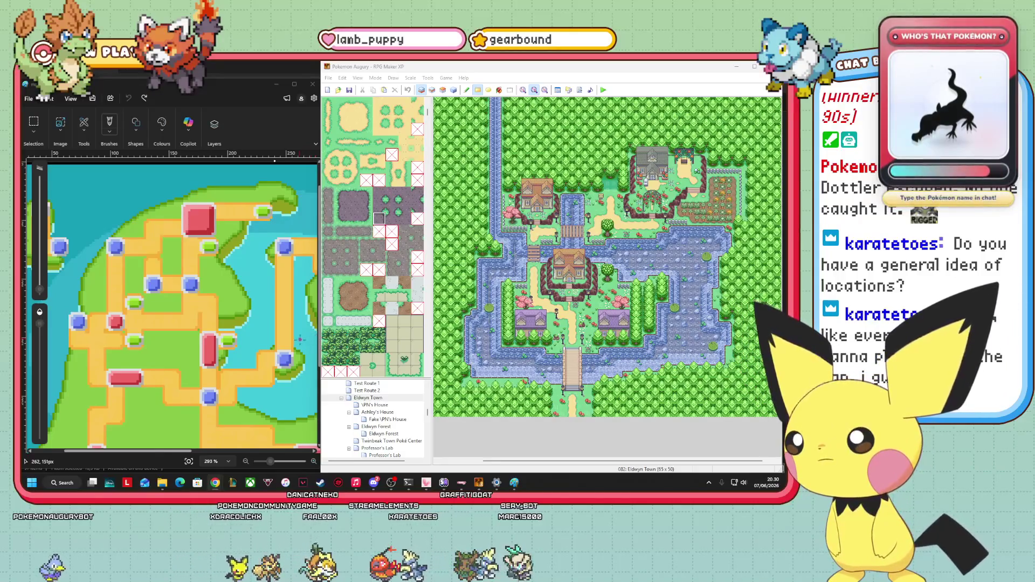
{"action": "left_click", "coordinate": [467, 90]}
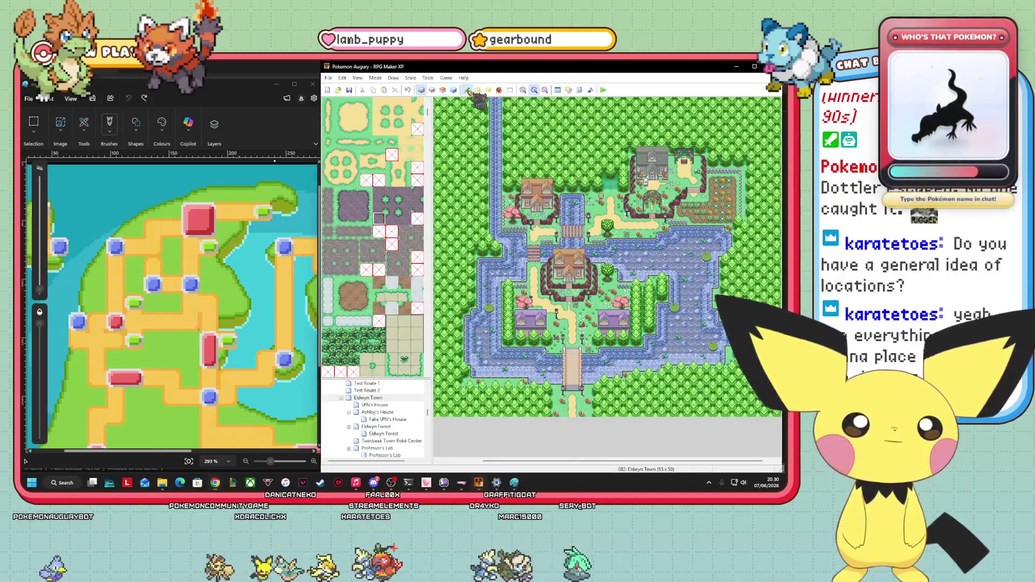
{"action": "left_click", "coordinate": [510, 90]}
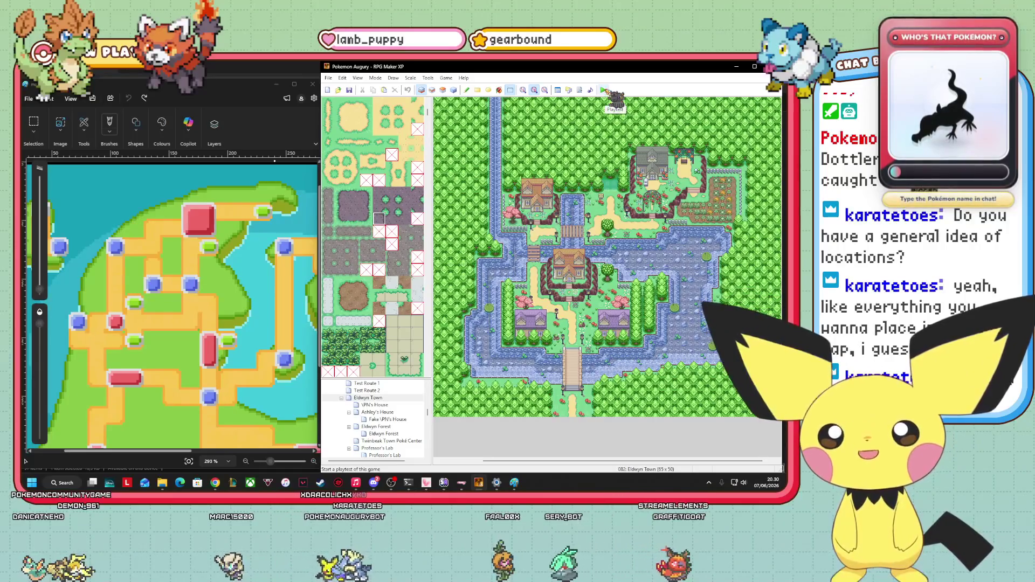
- Undo the circle on the region map and open the Eldwyn Forest map
{"action": "left_click", "coordinate": [166, 274]}
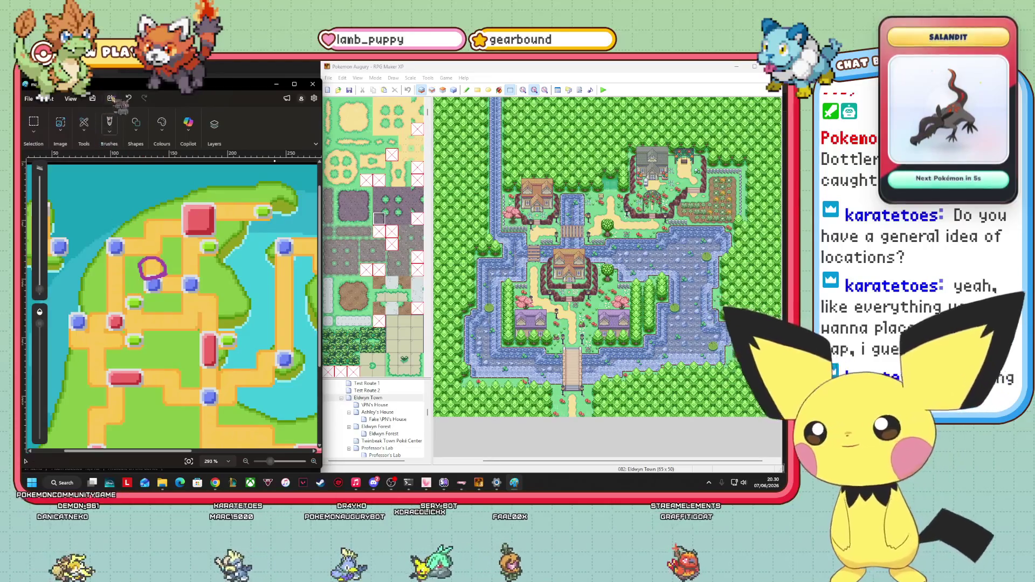
{"action": "left_click", "coordinate": [128, 98]}
{"action": "left_click", "coordinate": [376, 427]}
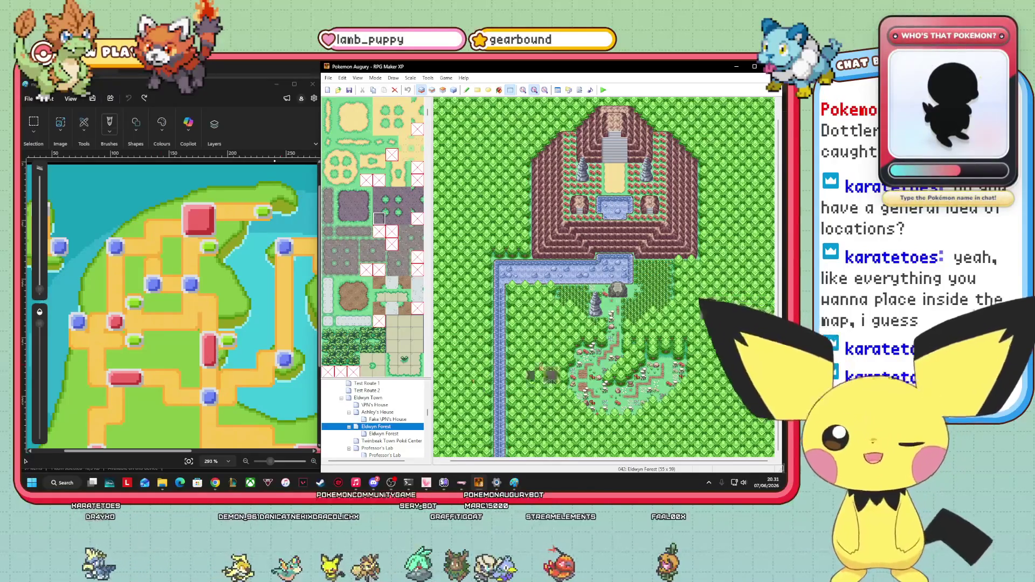
- Mark a location on the region map in purple and open the Route 1 map
{"action": "left_click", "coordinate": [394, 427]}
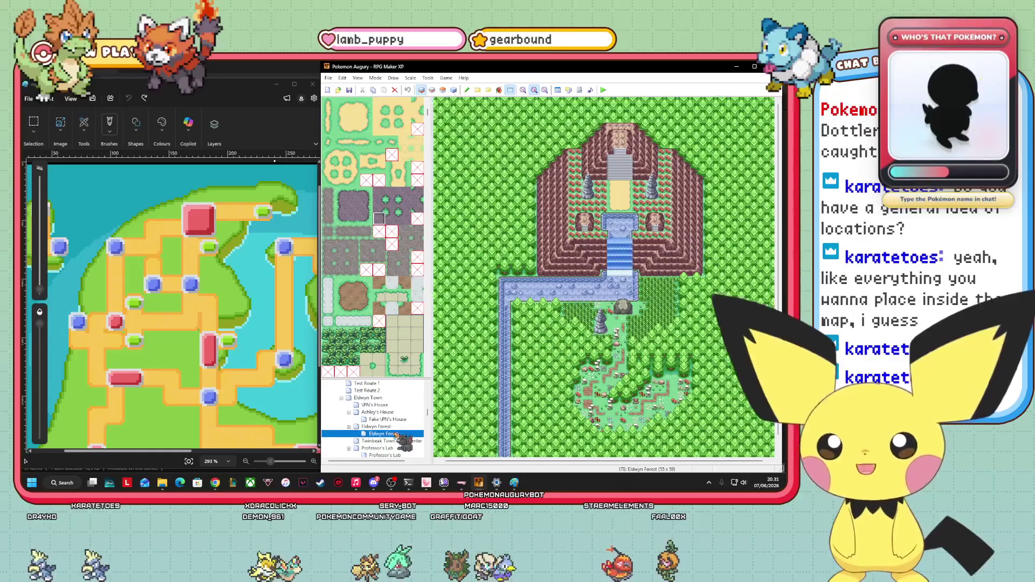
{"action": "left_click", "coordinate": [393, 428]}
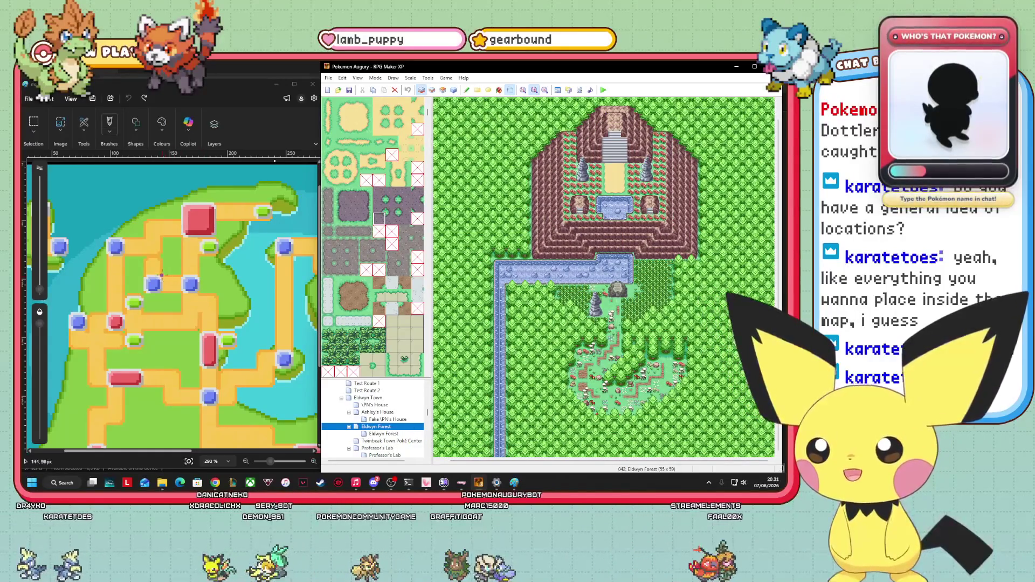
{"action": "left_click_drag", "start_coordinate": [161, 275], "coordinate": [162, 284]}
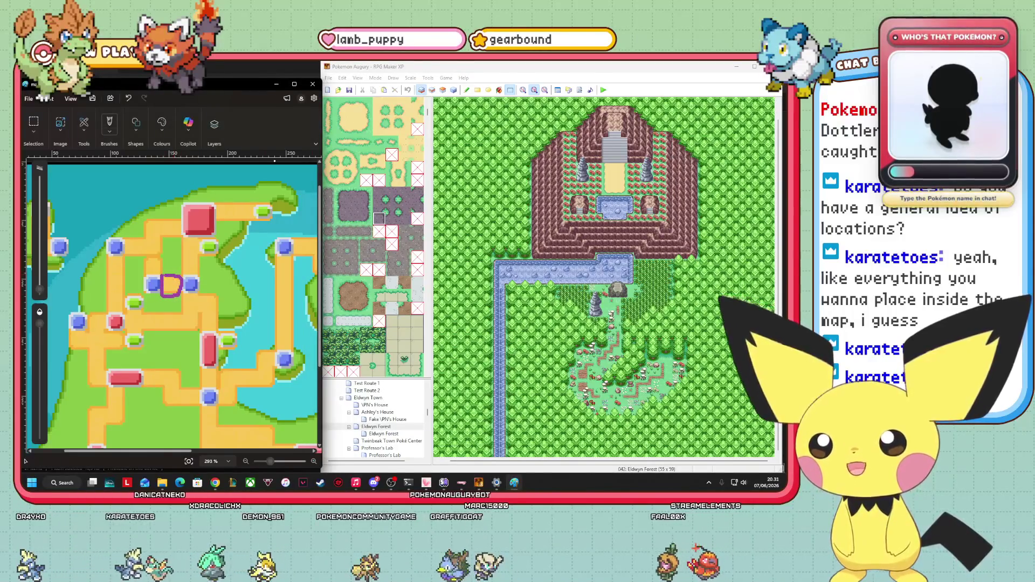
{"action": "scroll", "coordinate": [371, 418], "scroll_direction": "down", "scroll_amount": 1}
{"action": "left_click", "coordinate": [360, 455]}
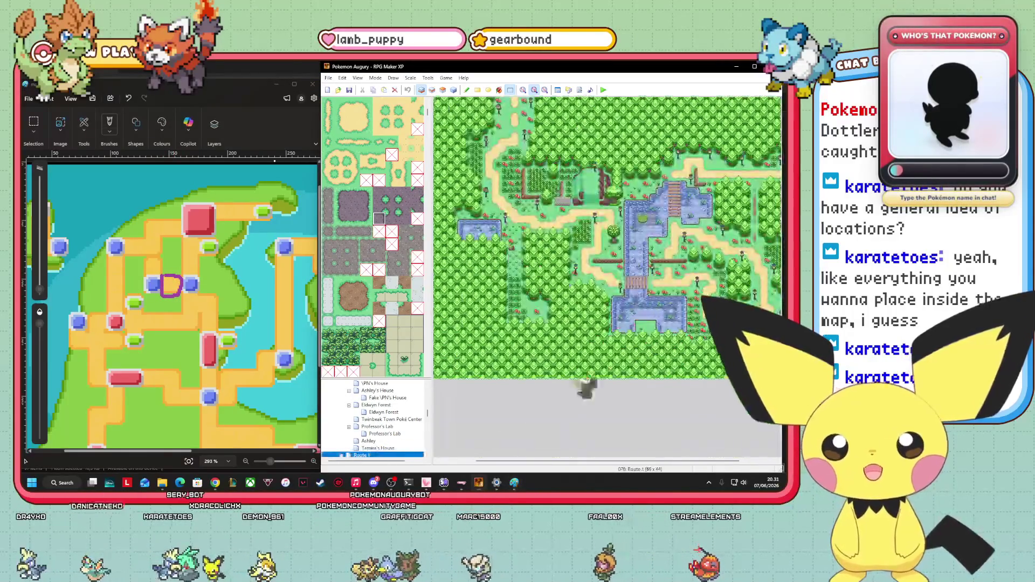
- Scroll across Route 1, undo the purple mark, and open the Todoro Town map
{"action": "left_click_drag", "start_coordinate": [677, 462], "coordinate": [697, 461]}
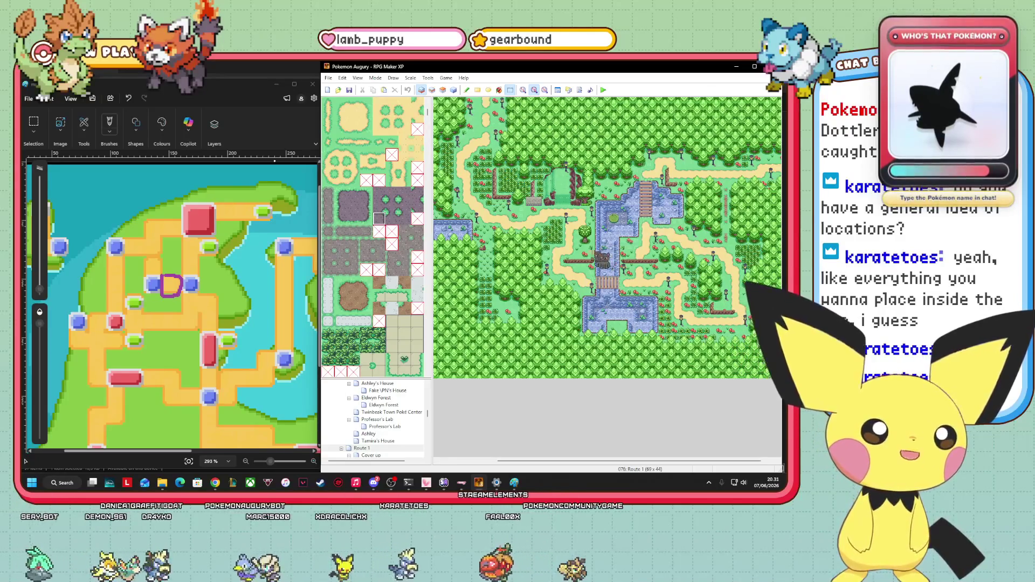
{"action": "left_click_drag", "start_coordinate": [598, 462], "coordinate": [609, 462]}
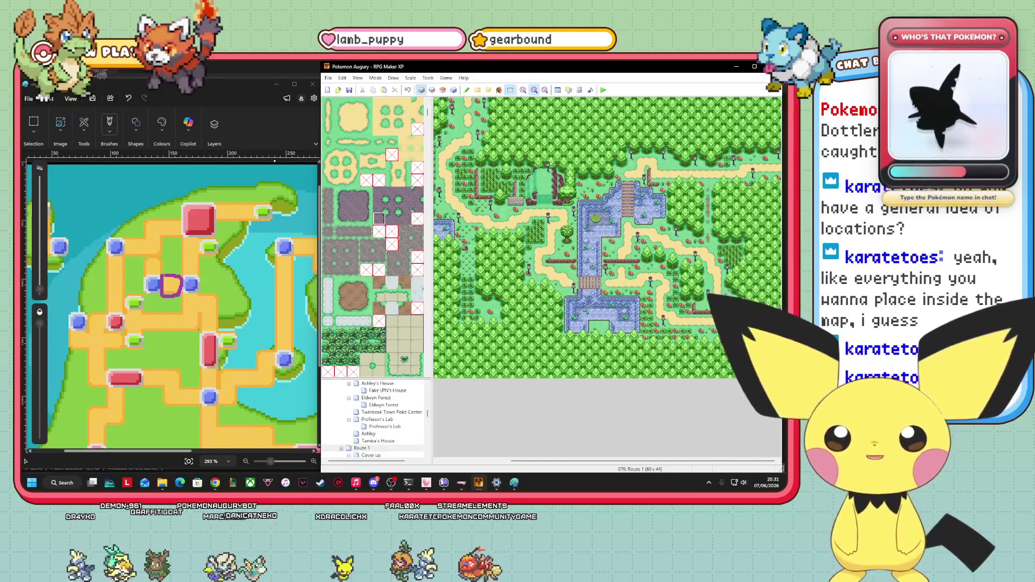
{"action": "left_click", "coordinate": [129, 98]}
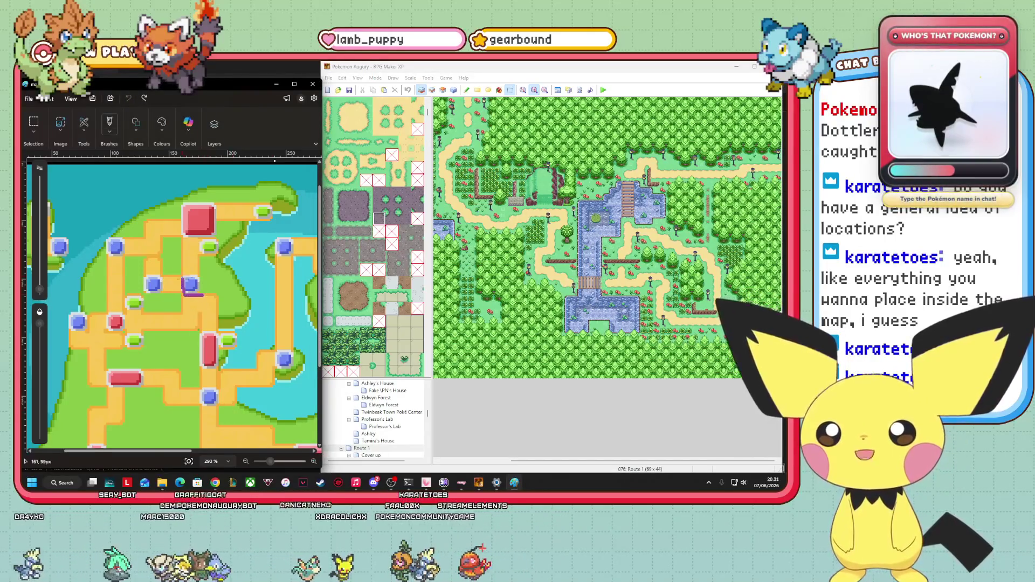
{"action": "scroll", "coordinate": [374, 420], "scroll_direction": "down", "scroll_amount": 1}
{"action": "left_click", "coordinate": [384, 440]}
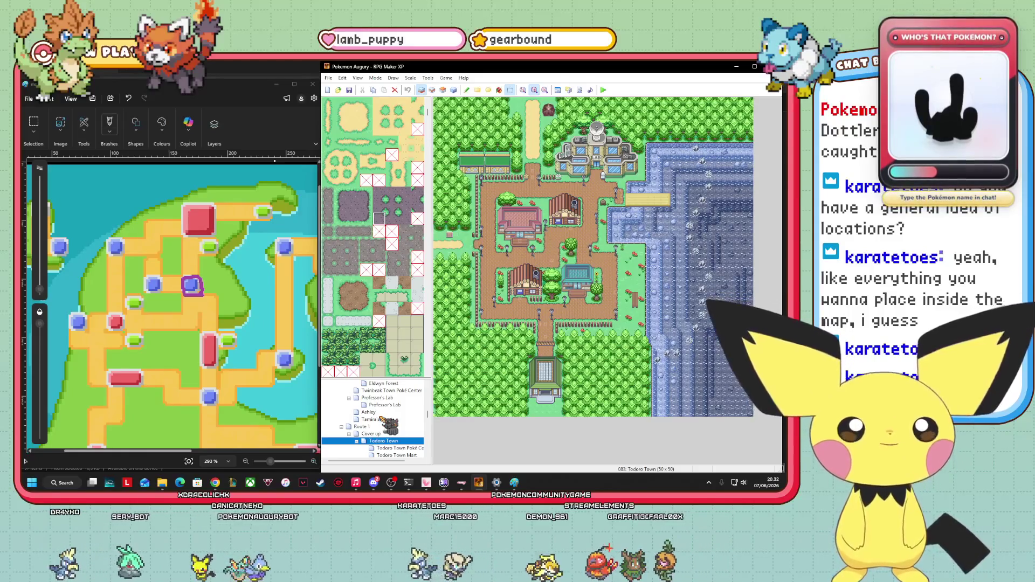
{"action": "left_click", "coordinate": [238, 247]}
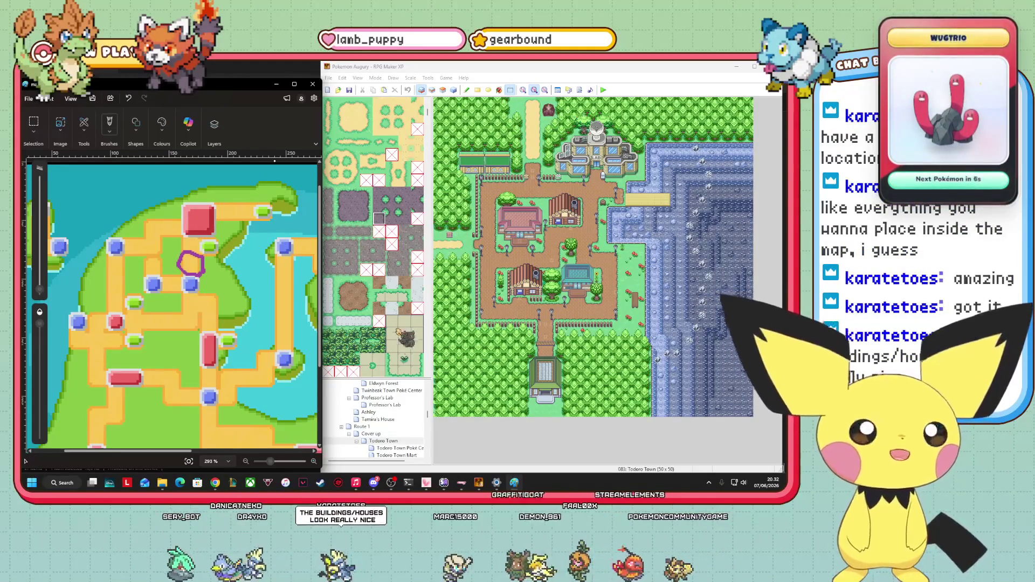
- Open the Route 2 map and scroll around it
{"action": "scroll", "coordinate": [385, 425], "scroll_direction": "down", "scroll_amount": 2}
{"action": "left_click", "coordinate": [385, 428]}
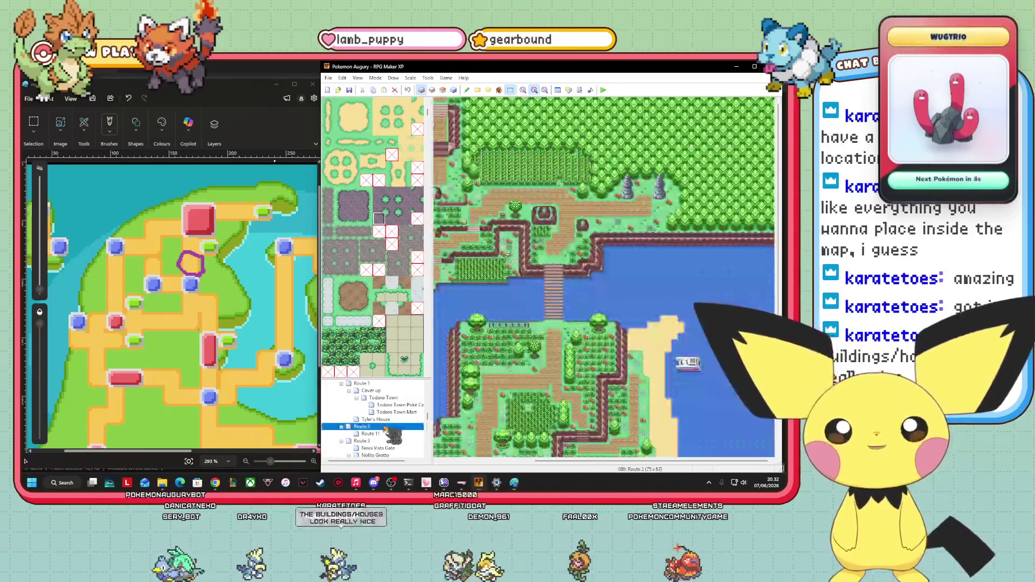
{"action": "scroll", "coordinate": [658, 457], "scroll_direction": "down", "scroll_amount": 3}
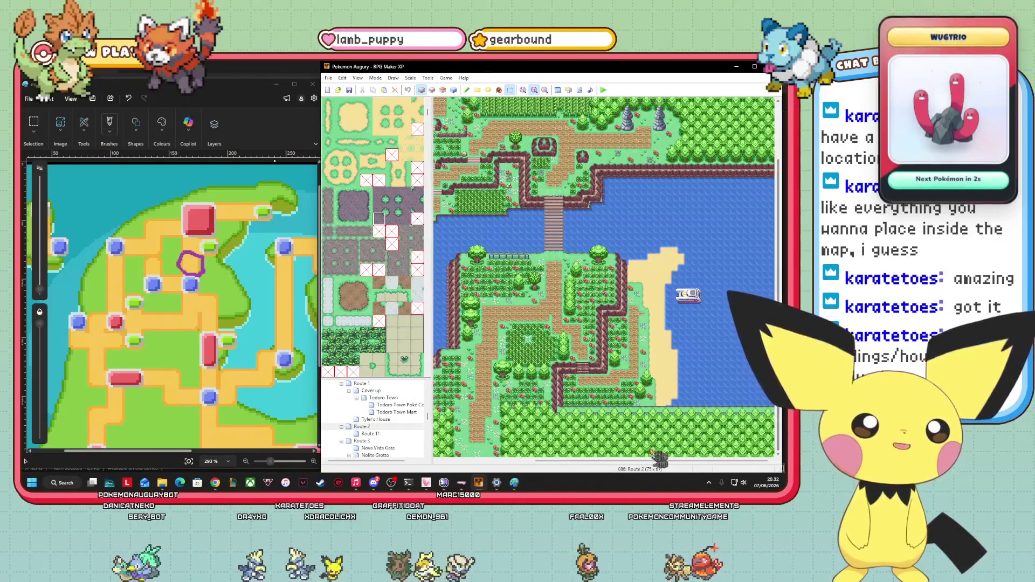
{"action": "scroll", "coordinate": [658, 457], "scroll_direction": "left", "scroll_amount": 5}
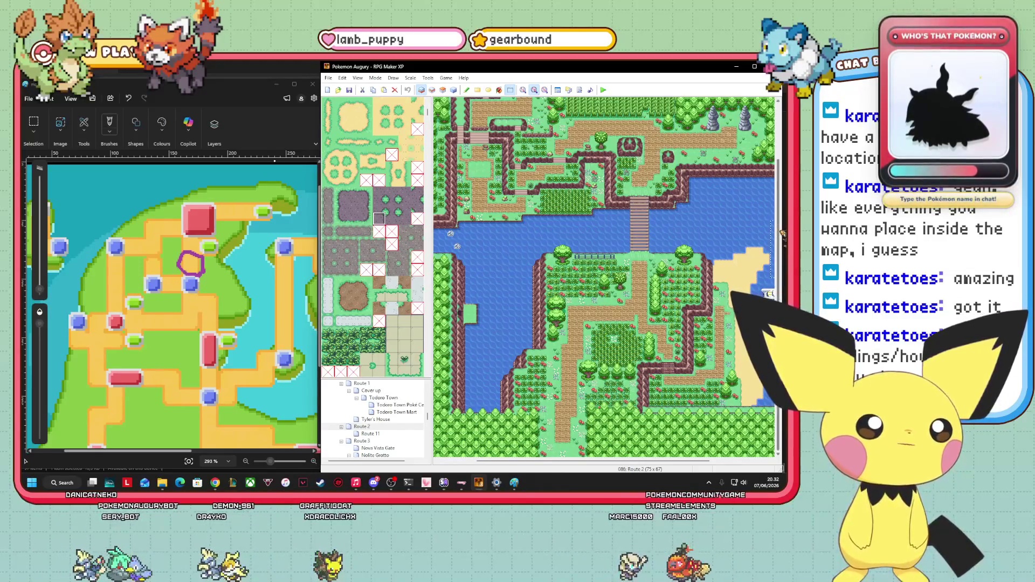
{"action": "mouse_move", "coordinate": [782, 245]}
{"action": "left_mouse_down"}
{"action": "mouse_move", "coordinate": [780, 160]}
{"action": "mouse_move", "coordinate": [779, 193]}
{"action": "mouse_move", "coordinate": [776, 176]}
{"action": "left_mouse_up"}
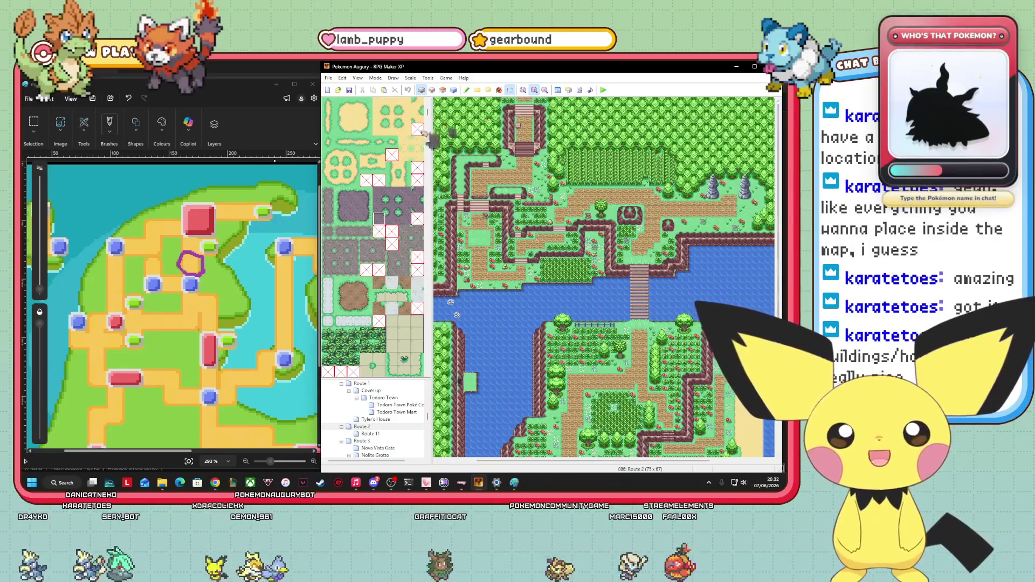
- Undo the purple hexagon, try circling Route 2's location, undo it, and open Route 3
{"action": "left_click", "coordinate": [128, 98]}
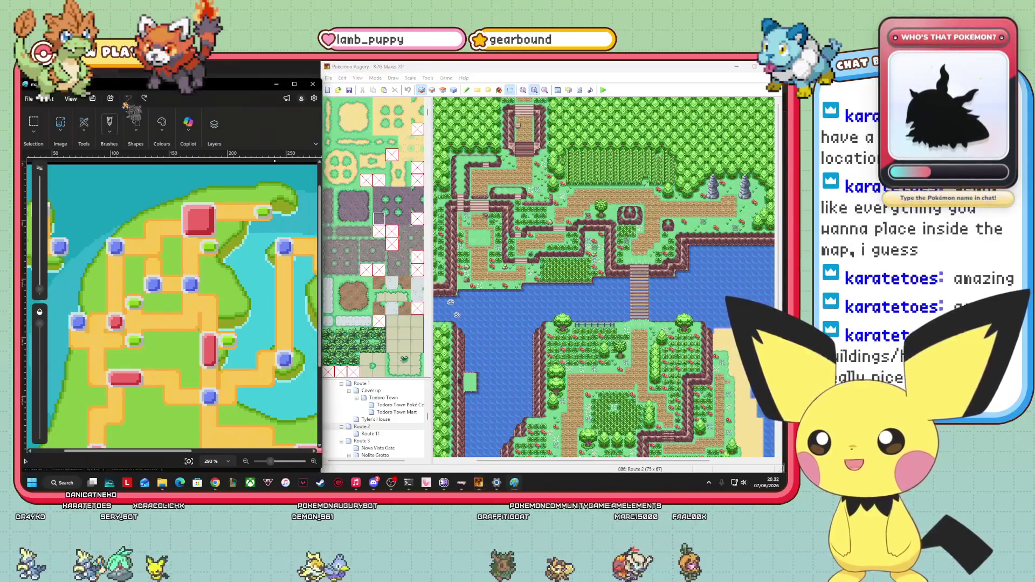
{"action": "mouse_move", "coordinate": [198, 236]}
{"action": "left_mouse_down"}
{"action": "mouse_move", "coordinate": [213, 260]}
{"action": "mouse_move", "coordinate": [227, 249]}
{"action": "mouse_move", "coordinate": [218, 231]}
{"action": "mouse_move", "coordinate": [201, 240]}
{"action": "left_mouse_up"}
{"action": "key", "text": "ctrl+z"}
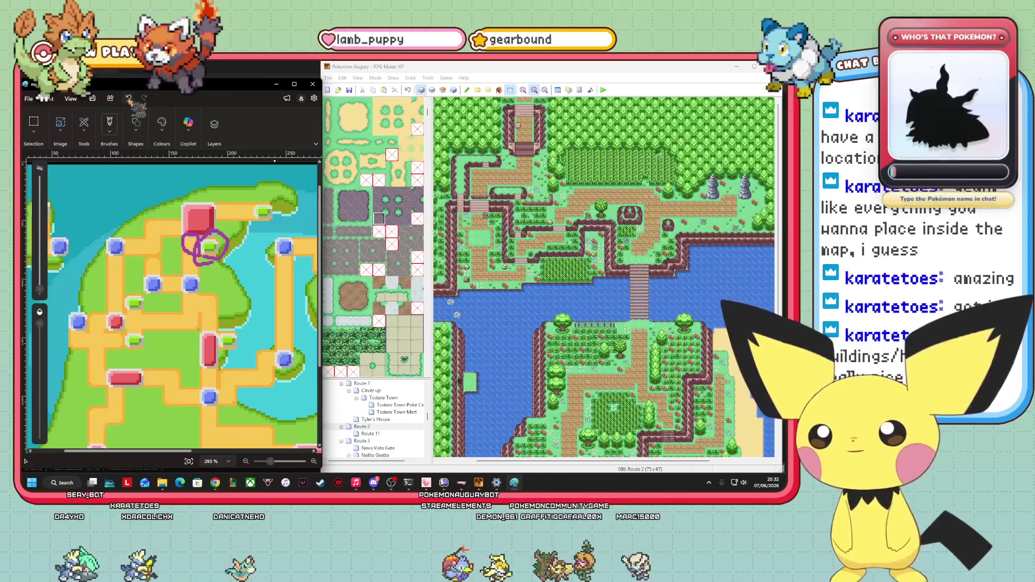
{"action": "left_click", "coordinate": [361, 441]}
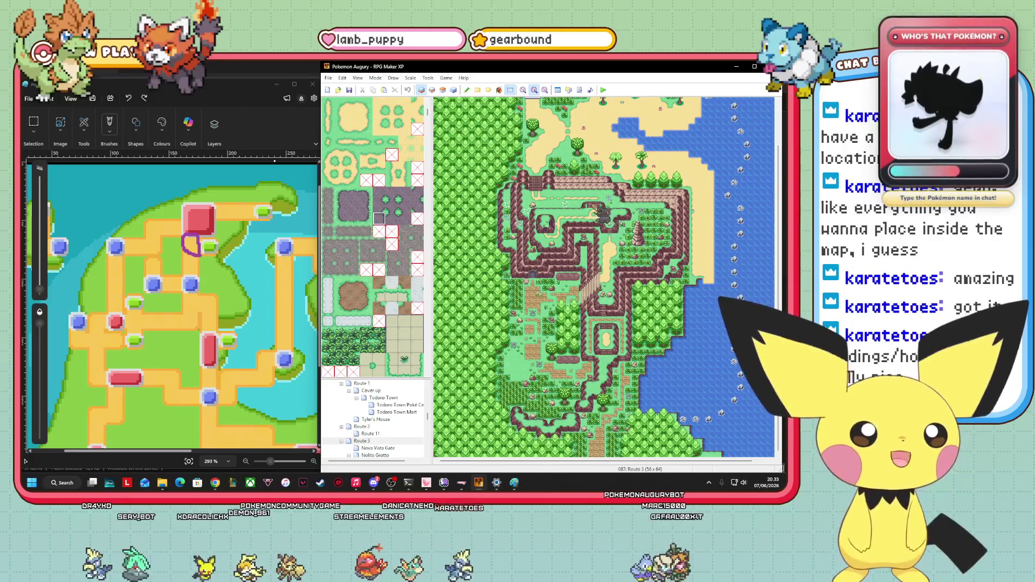
- Remove the purple circle from the region map and open the Nova Vista City map
{"action": "scroll", "coordinate": [603, 275], "scroll_direction": "up", "scroll_amount": 1}
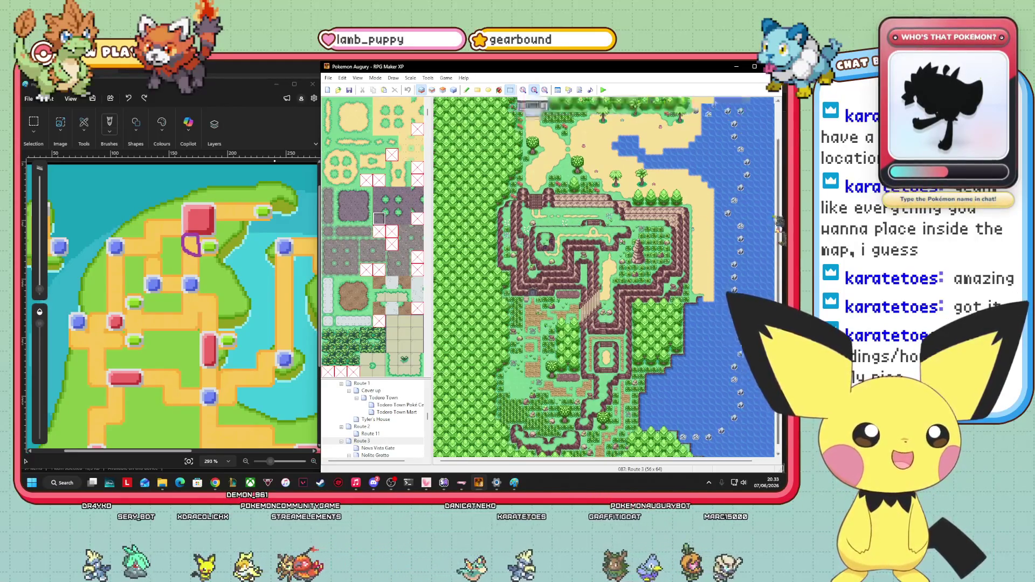
{"action": "scroll", "coordinate": [603, 275], "scroll_direction": "up", "scroll_amount": 2}
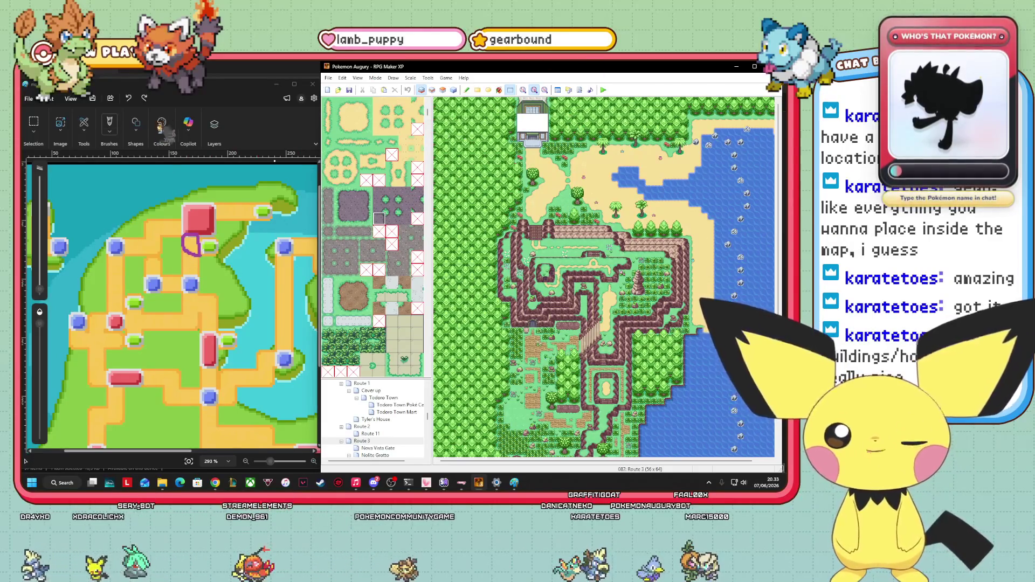
{"action": "left_click", "coordinate": [130, 98]}
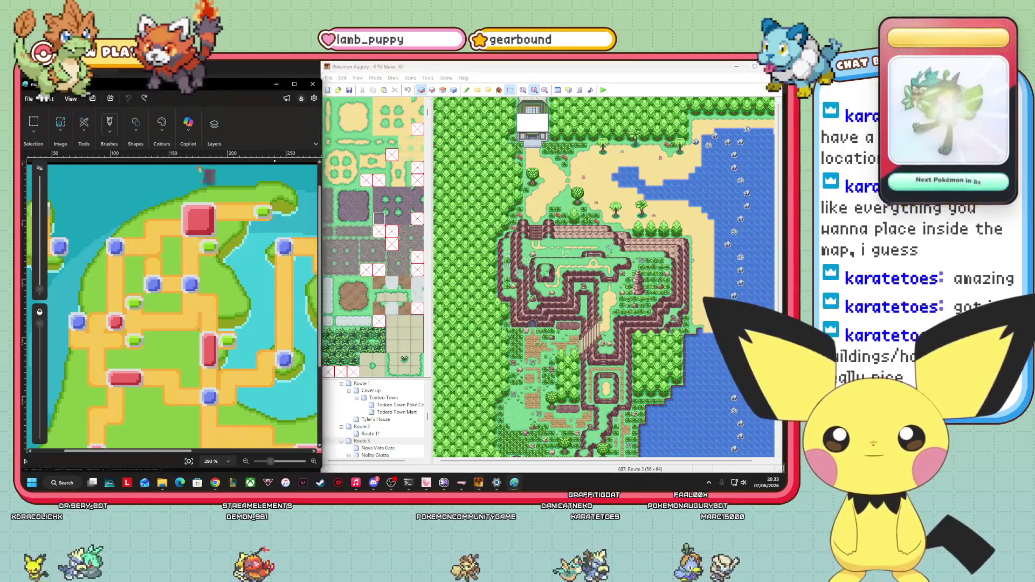
{"action": "scroll", "coordinate": [385, 426], "scroll_direction": "down", "scroll_amount": 2}
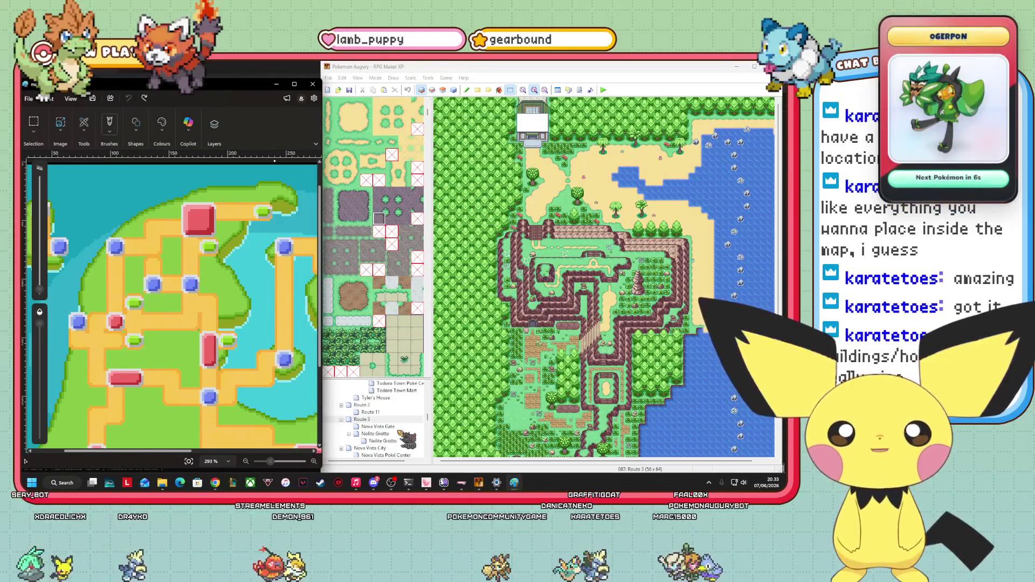
{"action": "left_click", "coordinate": [372, 426]}
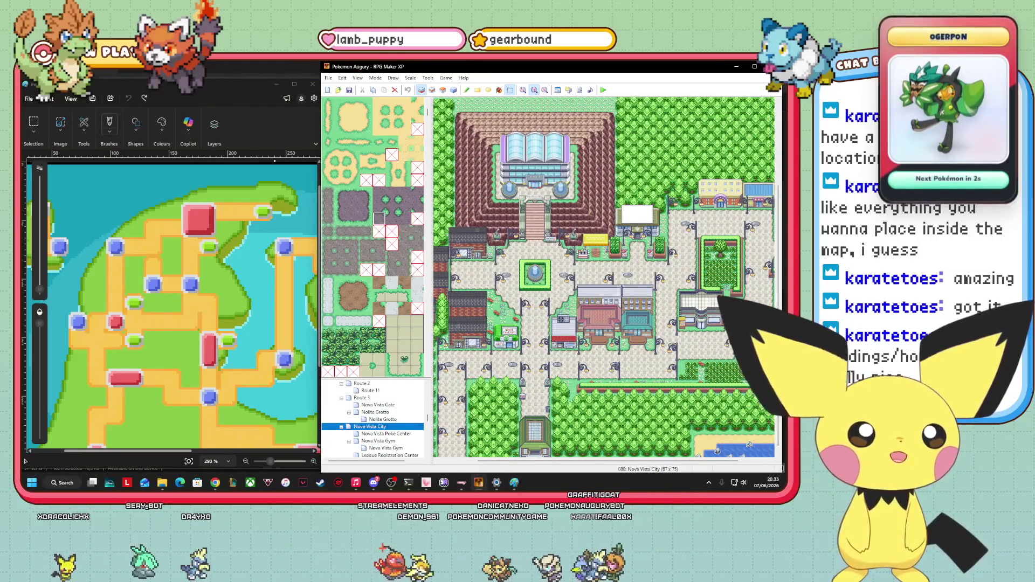
{"action": "left_click_drag", "start_coordinate": [782, 301], "coordinate": [782, 303]}
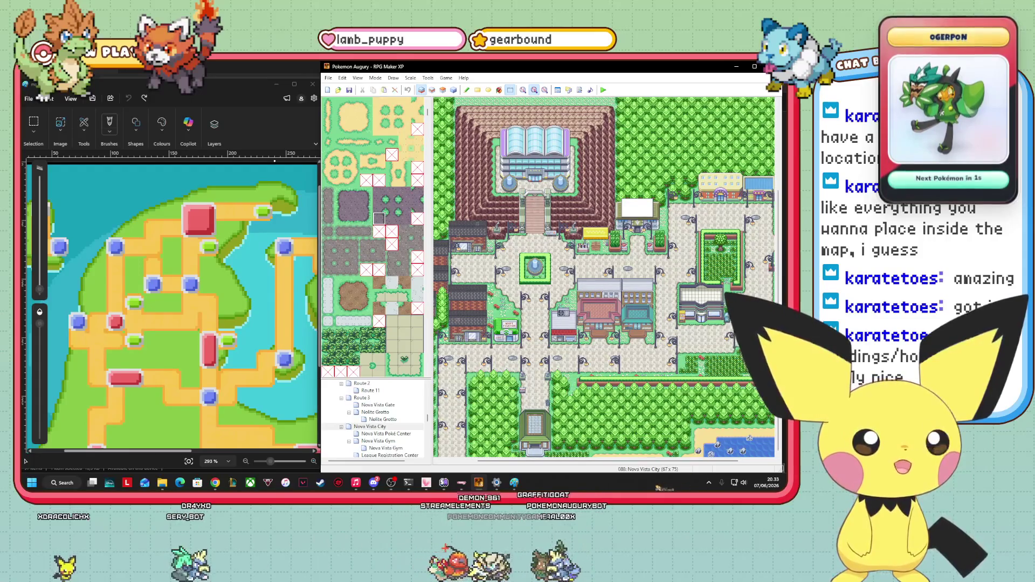
{"action": "mouse_move", "coordinate": [612, 464]}
{"action": "left_mouse_down"}
{"action": "mouse_move", "coordinate": [640, 465]}
{"action": "mouse_move", "coordinate": [570, 468]}
{"action": "left_mouse_up"}
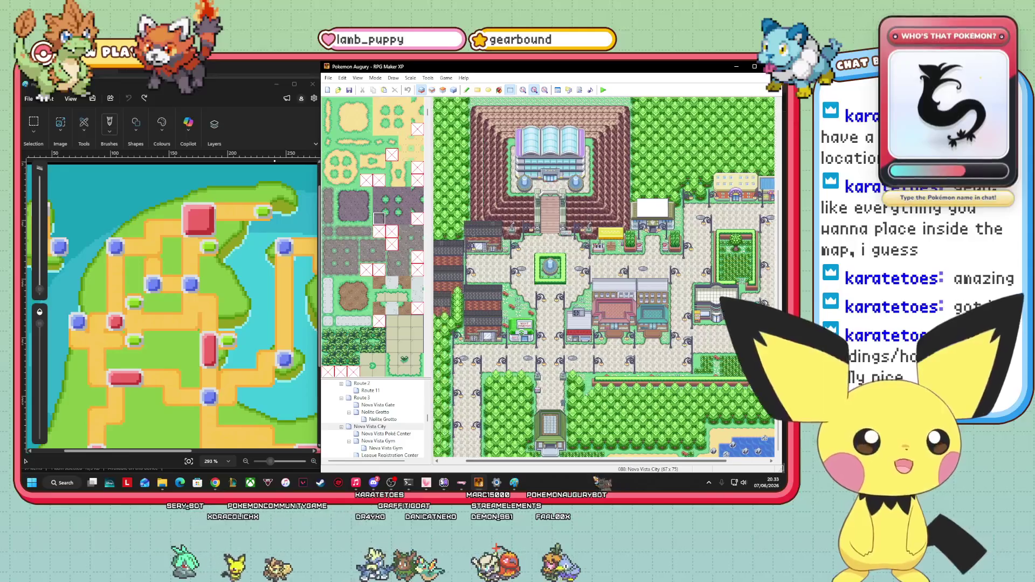
- Circle Nova Vista City's red square on the region map, then undo it
{"action": "scroll", "coordinate": [604, 277], "scroll_direction": "right", "scroll_amount": 4}
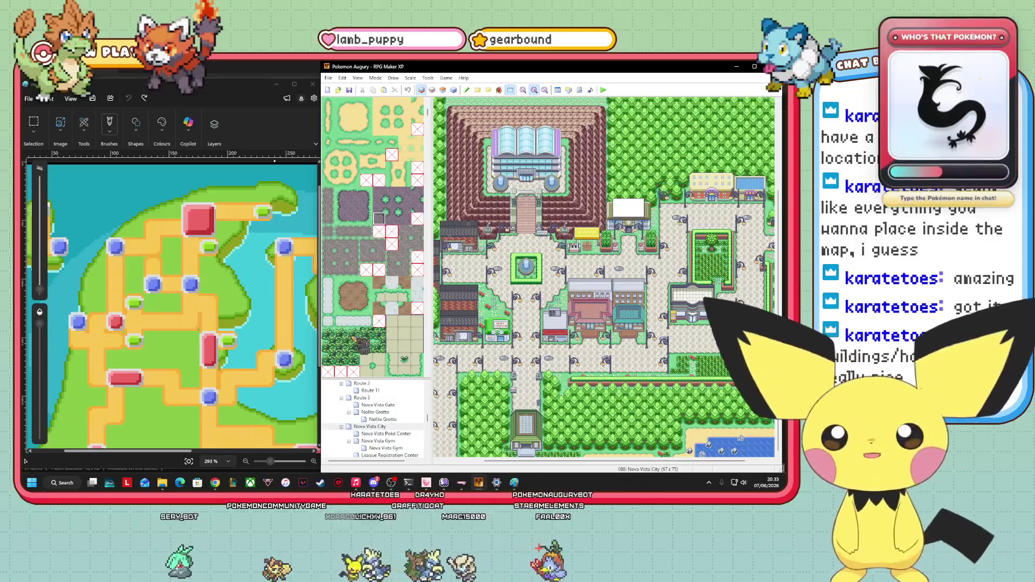
{"action": "left_click", "coordinate": [178, 189]}
{"action": "left_click_drag", "start_coordinate": [182, 203], "coordinate": [182, 202]}
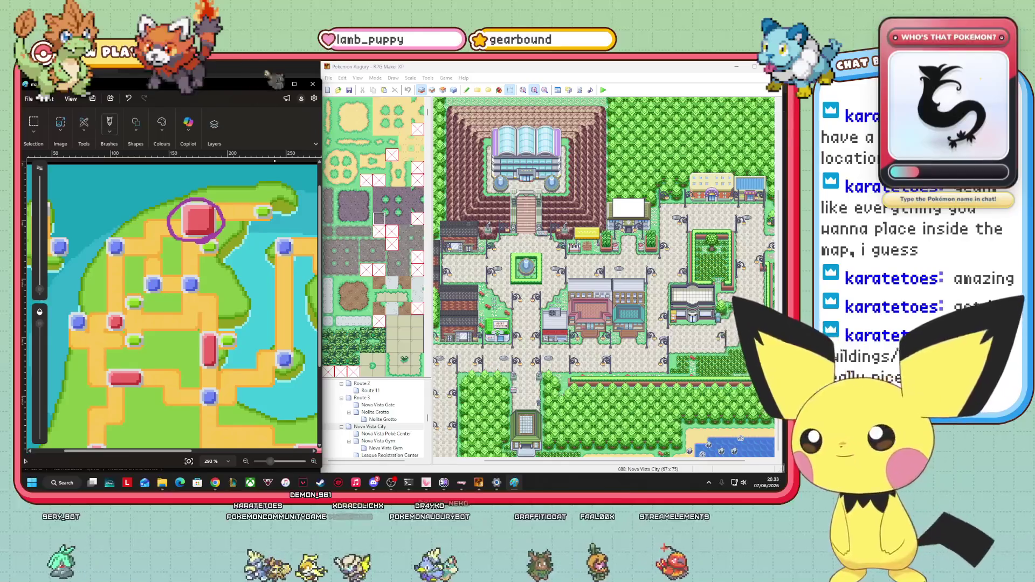
{"action": "left_click", "coordinate": [129, 97]}
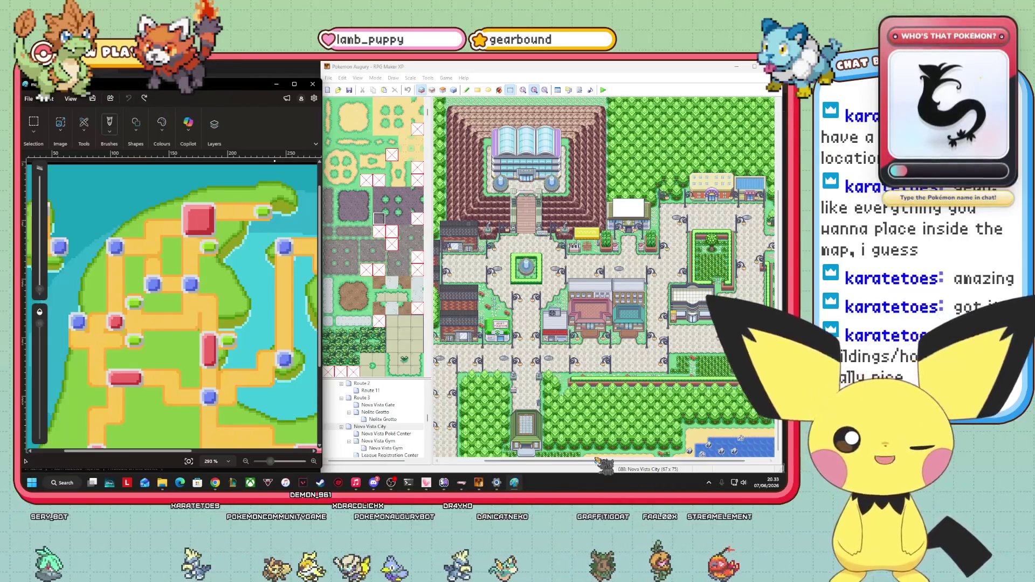
{"action": "left_click_drag", "start_coordinate": [608, 461], "coordinate": [631, 461]}
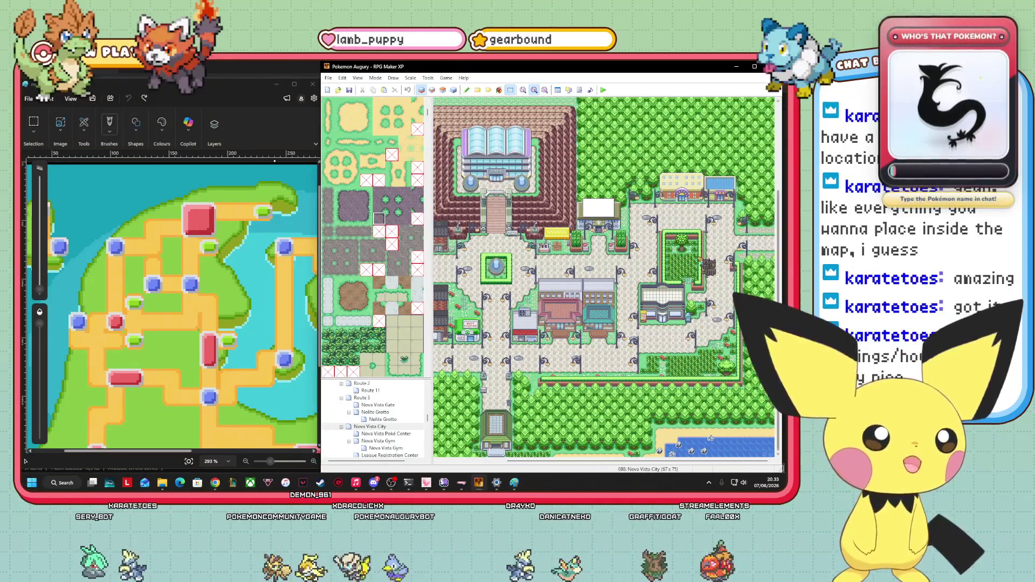
{"action": "scroll", "coordinate": [403, 419], "scroll_direction": "down", "scroll_amount": 3}
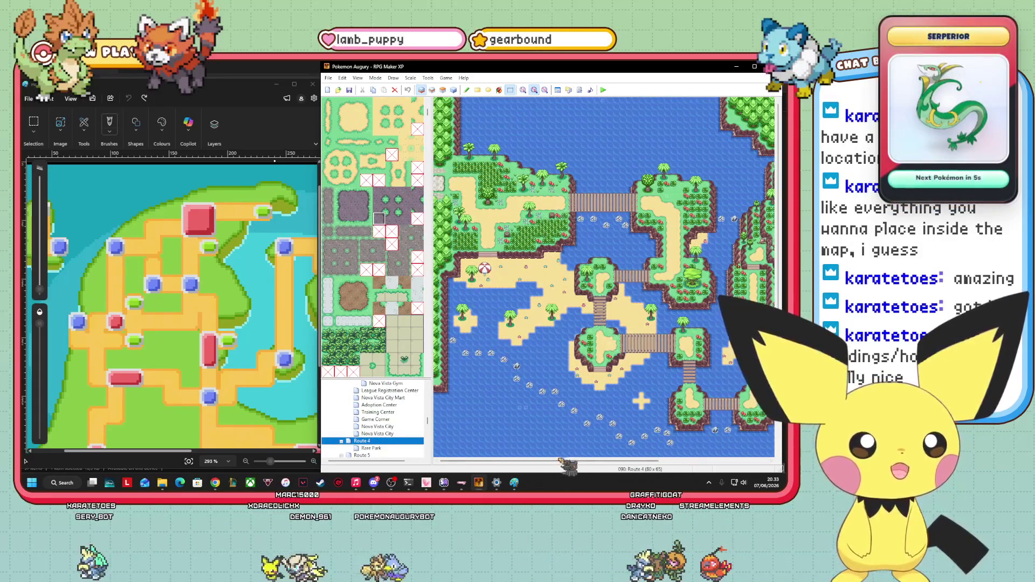
- Scroll across Route 4 and undo the circle around the green dot
{"action": "left_click_drag", "start_coordinate": [559, 463], "coordinate": [706, 465]}
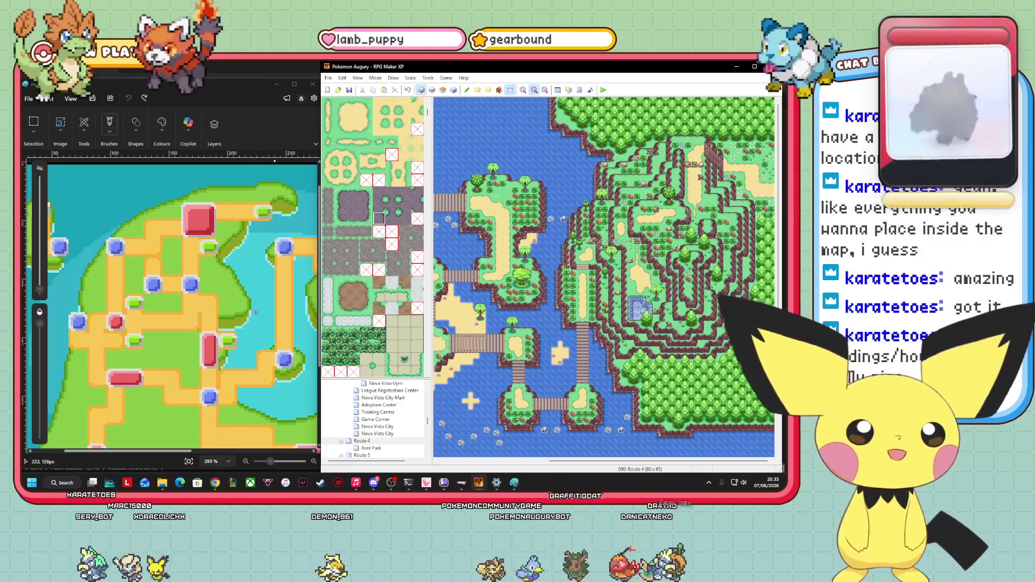
{"action": "left_click", "coordinate": [259, 225]}
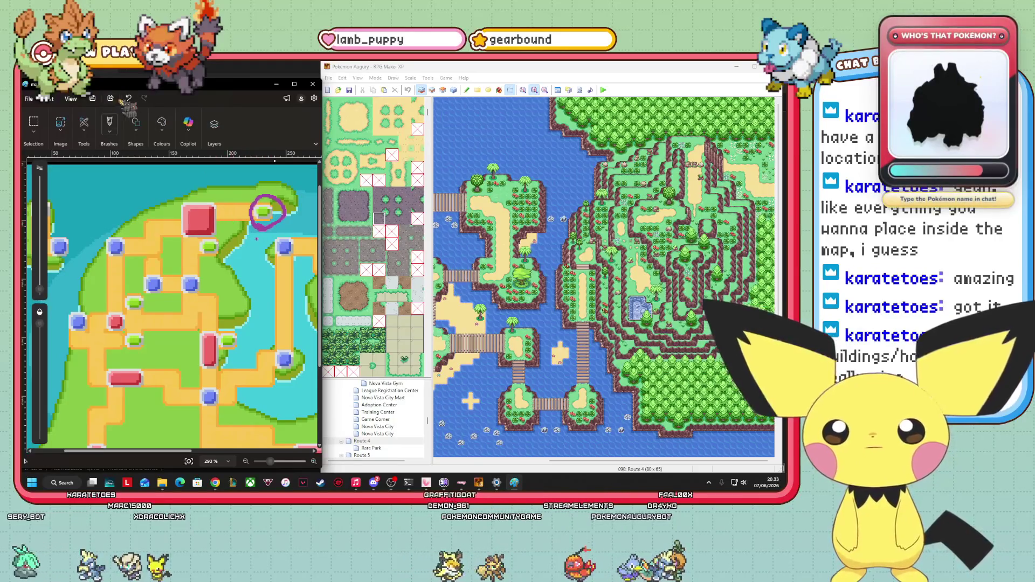
{"action": "left_click", "coordinate": [128, 98]}
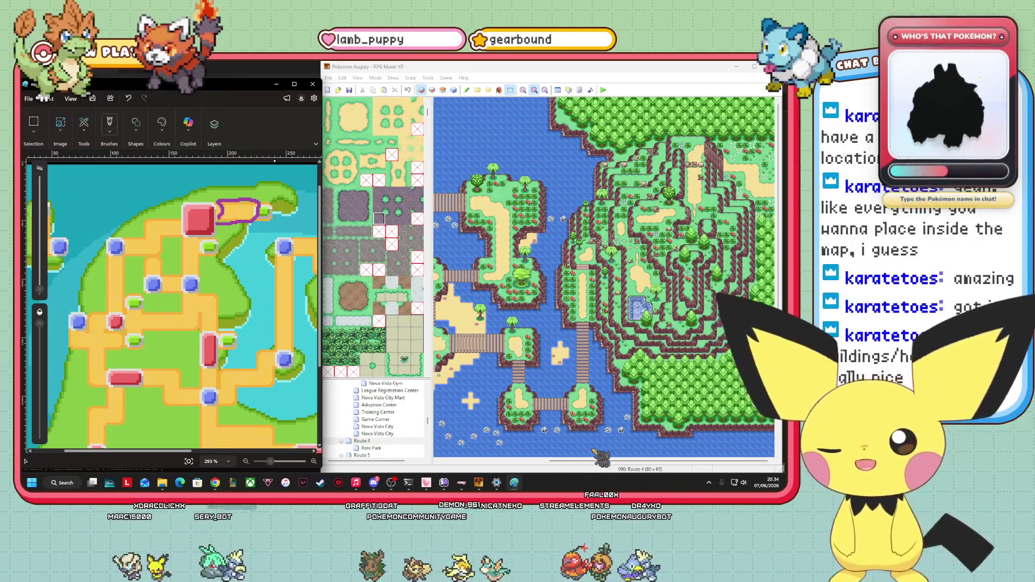
- Undo the latest region-map mark and open the Route 5 map
{"action": "left_click_drag", "start_coordinate": [660, 461], "coordinate": [552, 461]}
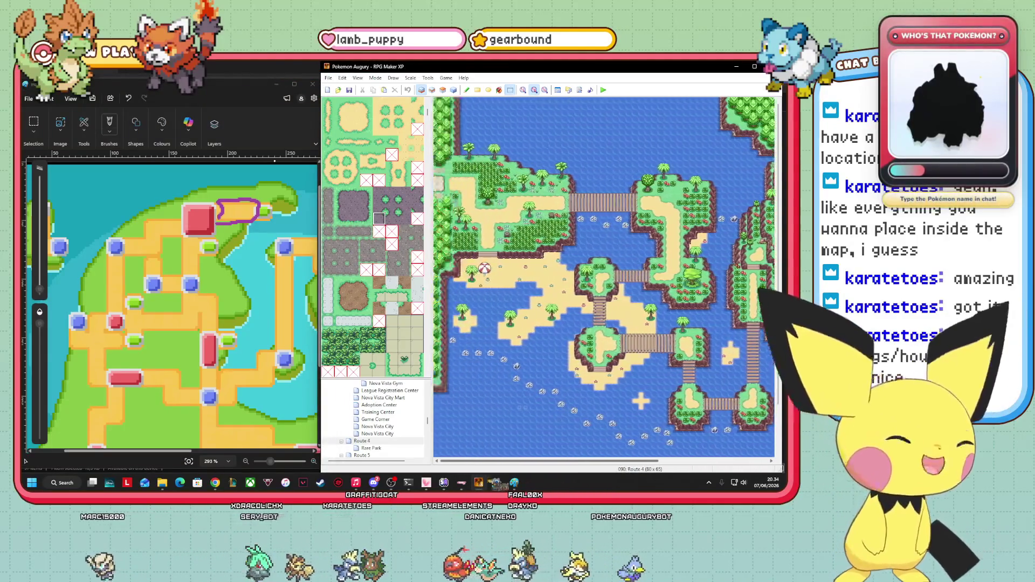
{"action": "mouse_move", "coordinate": [452, 481]}
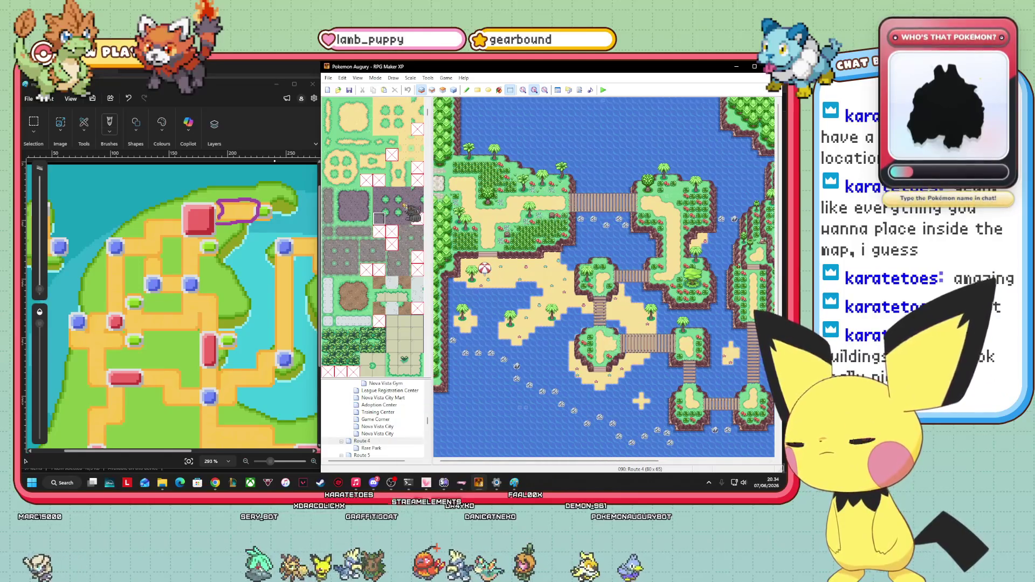
{"action": "left_click", "coordinate": [129, 101]}
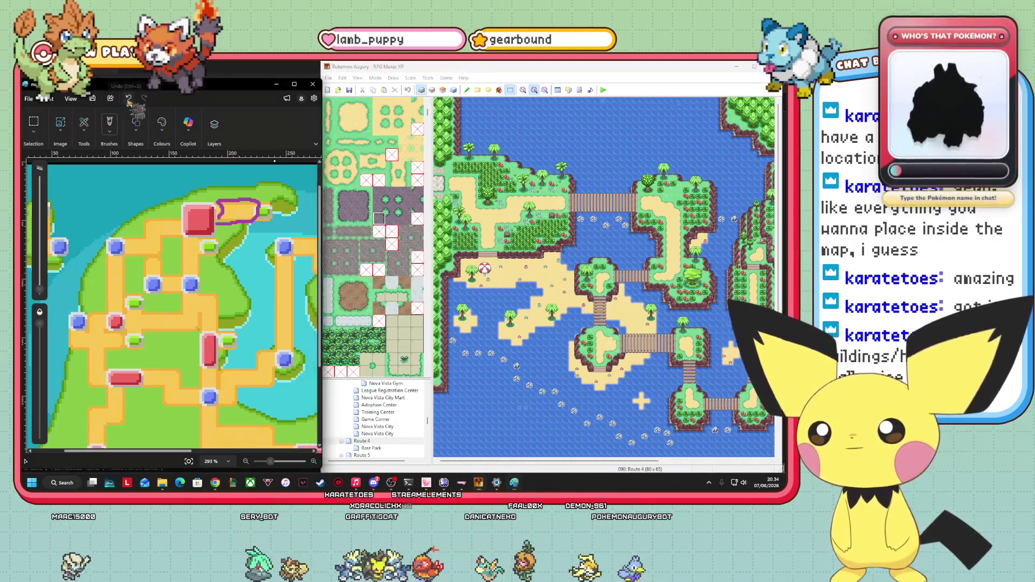
{"action": "left_click", "coordinate": [377, 455]}
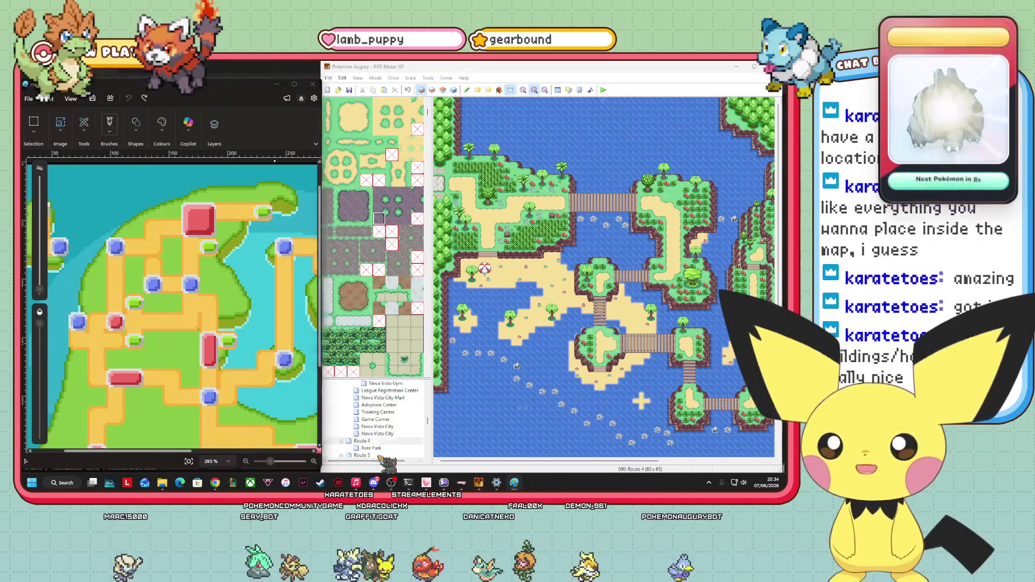
{"action": "left_click_drag", "start_coordinate": [618, 462], "coordinate": [752, 463]}
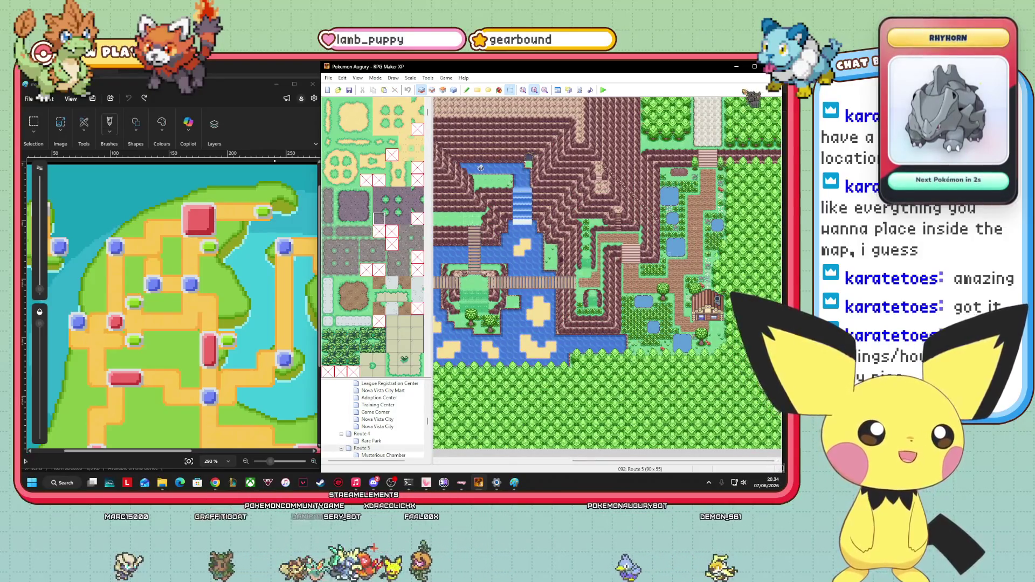
- Outline Route 5's location with a purple rectangle on the region map
{"action": "mouse_move", "coordinate": [647, 462]}
{"action": "left_mouse_down"}
{"action": "mouse_move", "coordinate": [516, 463]}
{"action": "mouse_move", "coordinate": [658, 461]}
{"action": "mouse_move", "coordinate": [644, 450]}
{"action": "left_mouse_up"}
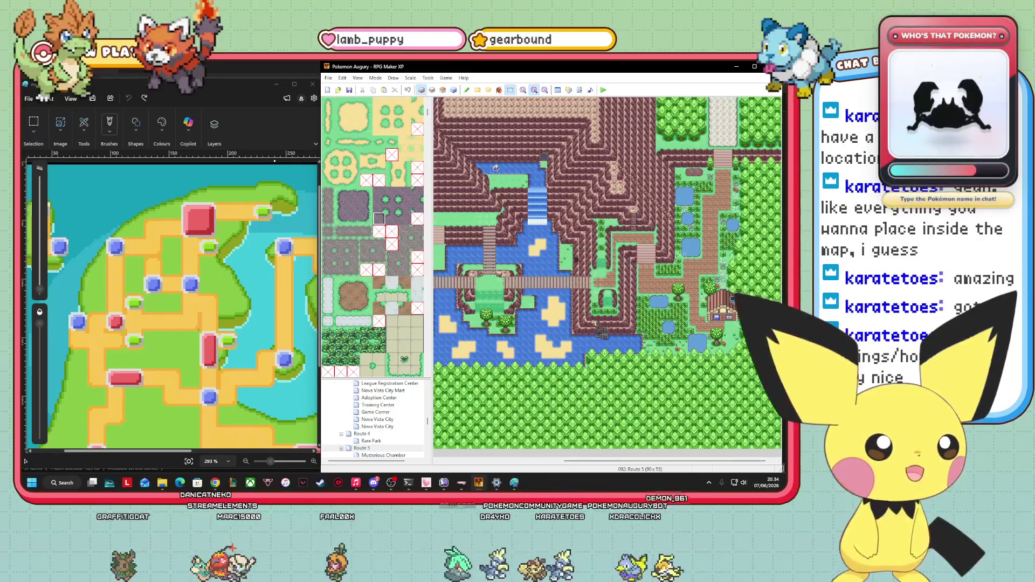
{"action": "scroll", "coordinate": [607, 273], "scroll_direction": "left", "scroll_amount": 5}
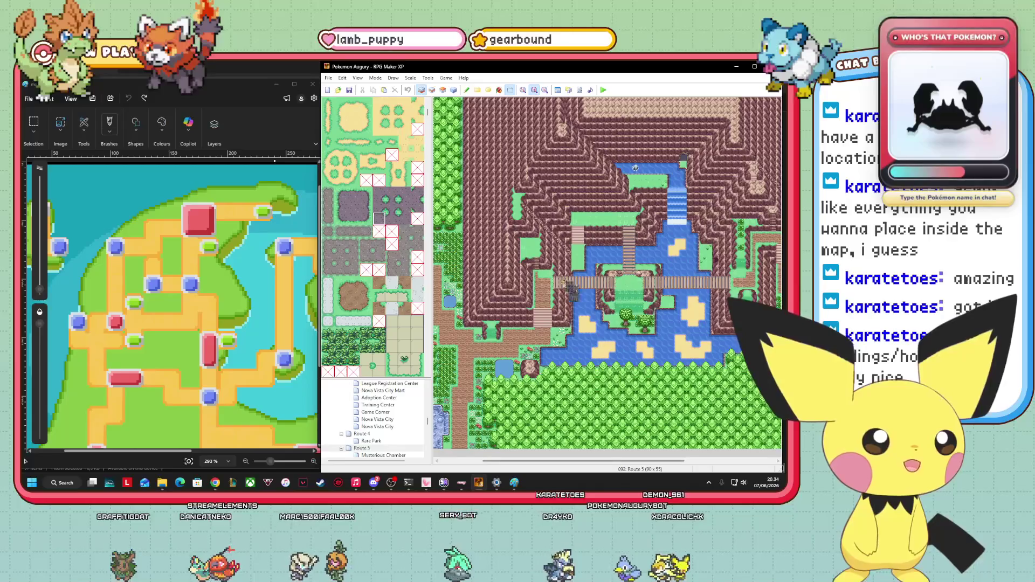
{"action": "scroll", "coordinate": [607, 273], "scroll_direction": "left", "scroll_amount": 3}
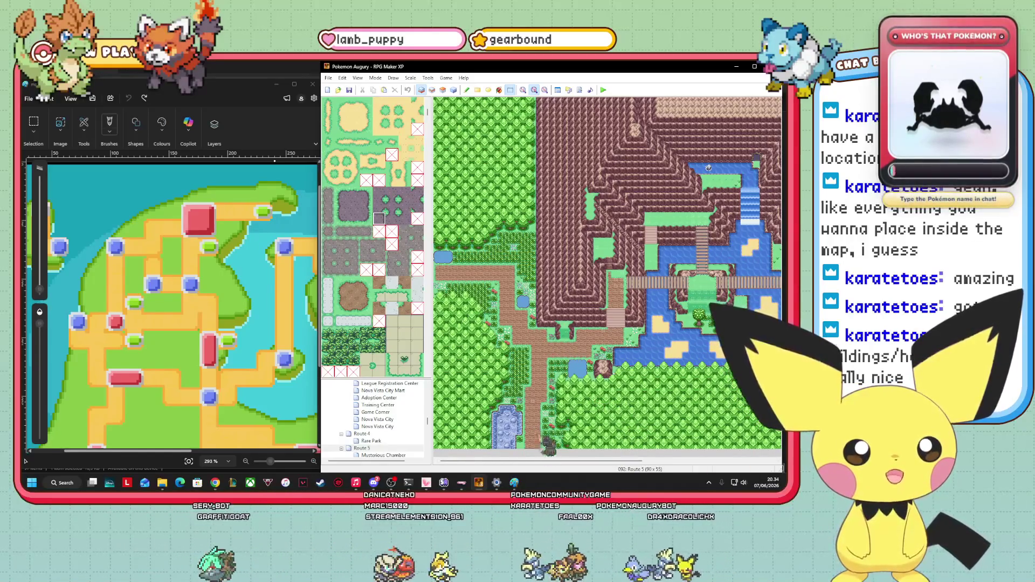
{"action": "left_click_drag", "start_coordinate": [165, 237], "coordinate": [139, 230]}
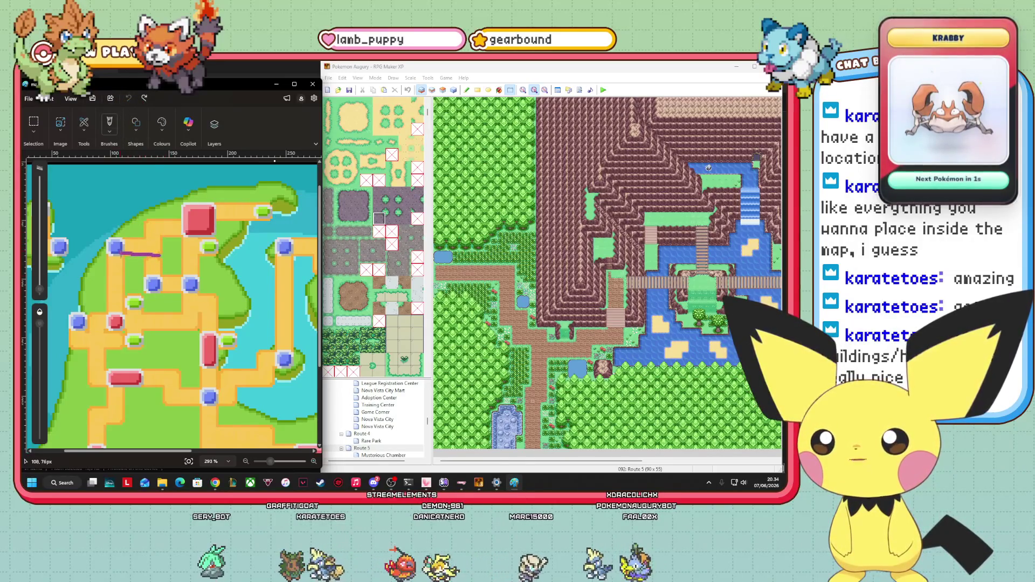
- Open the second Route 6 map and scroll across it
{"action": "scroll", "coordinate": [388, 432], "scroll_direction": "down", "scroll_amount": 3}
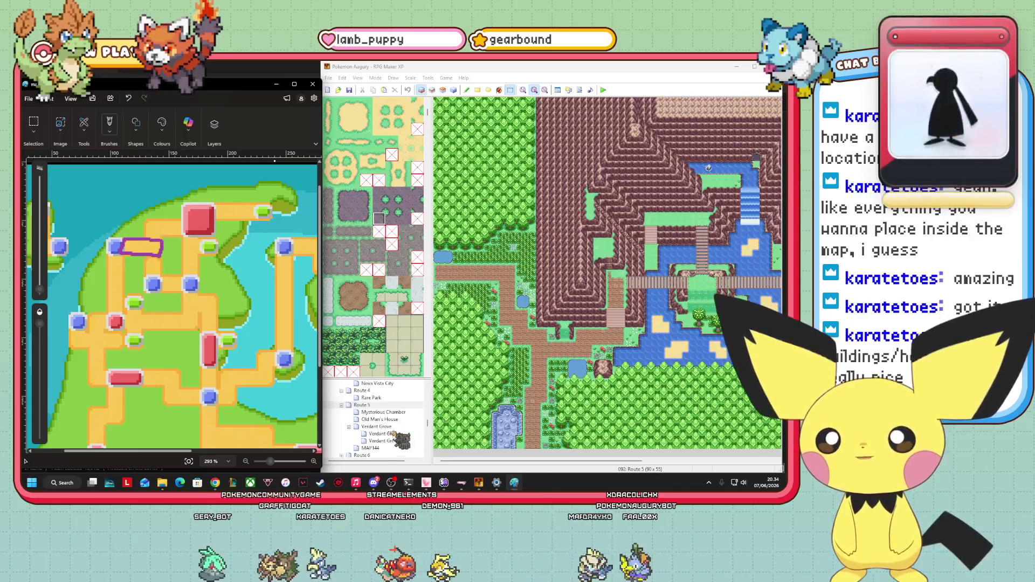
{"action": "left_click", "coordinate": [377, 434]}
{"action": "left_click", "coordinate": [362, 441]}
{"action": "left_click_drag", "start_coordinate": [582, 462], "coordinate": [693, 464]}
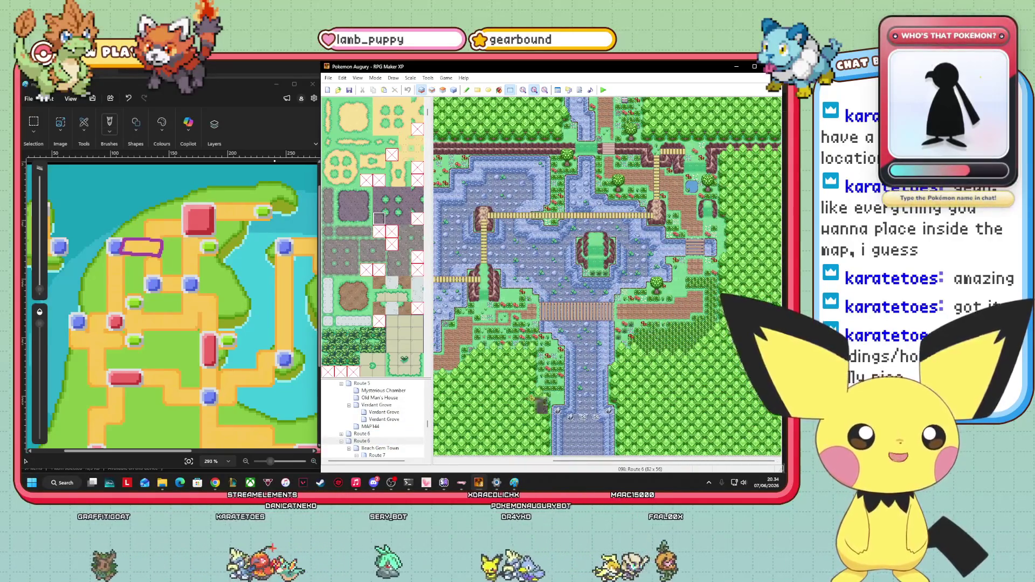
- Remove the purple rectangle just drawn on the Paint region map
{"action": "left_click_drag", "start_coordinate": [664, 461], "coordinate": [551, 462]}
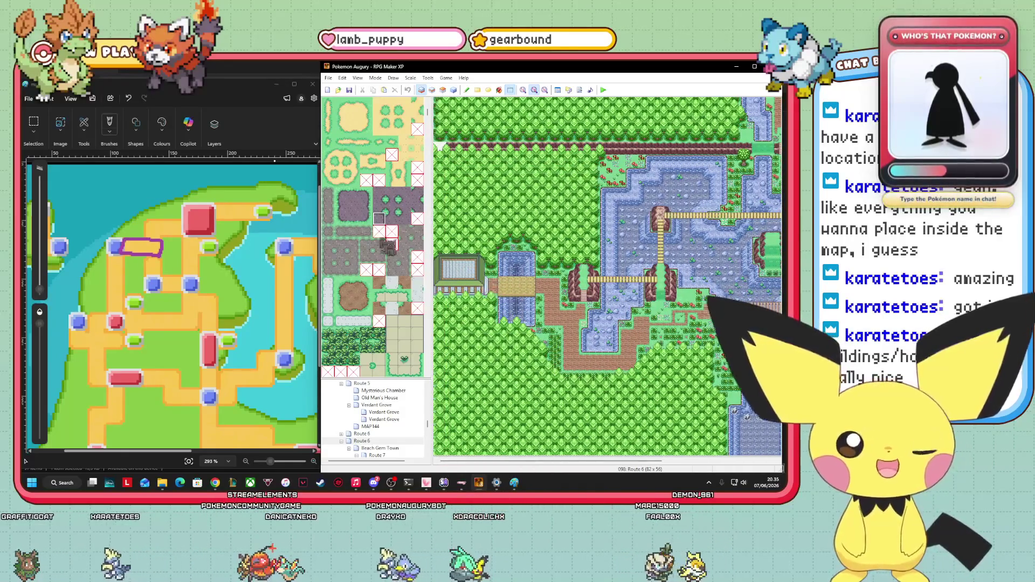
{"action": "left_click", "coordinate": [128, 99]}
{"action": "left_click", "coordinate": [128, 99]}
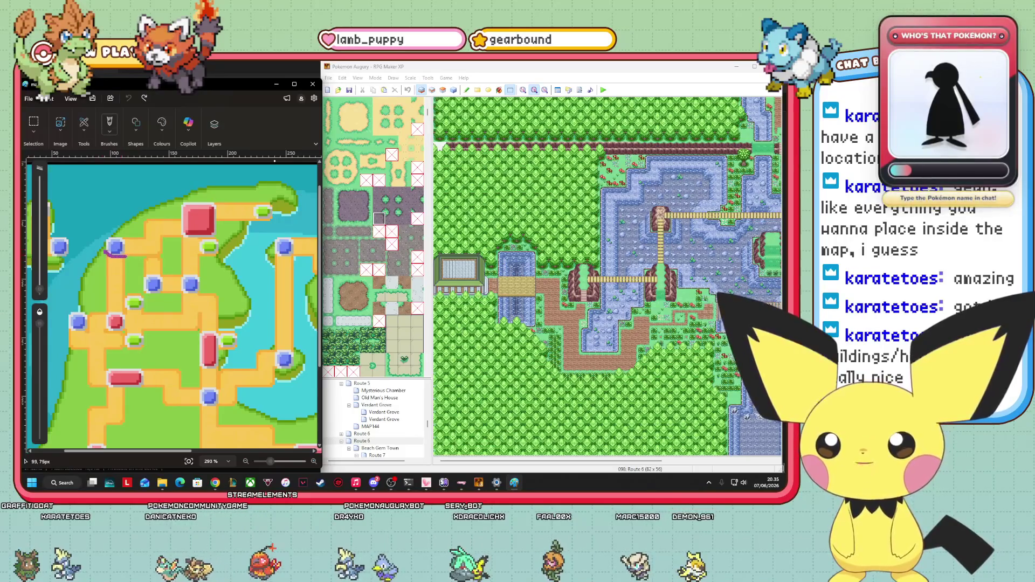
- Open Beach Gem Town, view it at 1/1 then 1/2, and undo the Paint circle
{"action": "left_click", "coordinate": [380, 447]}
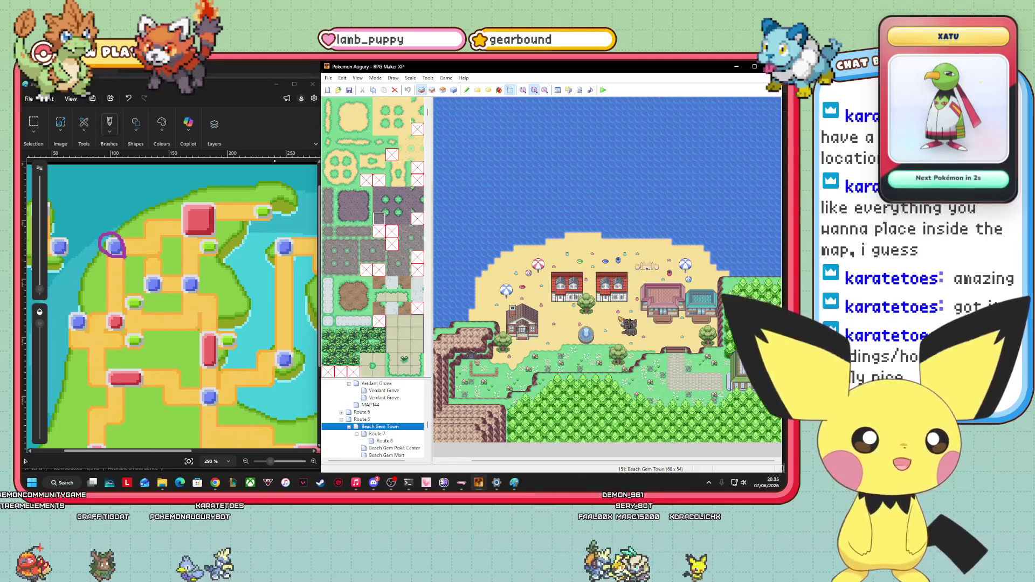
{"action": "left_click", "coordinate": [523, 90]}
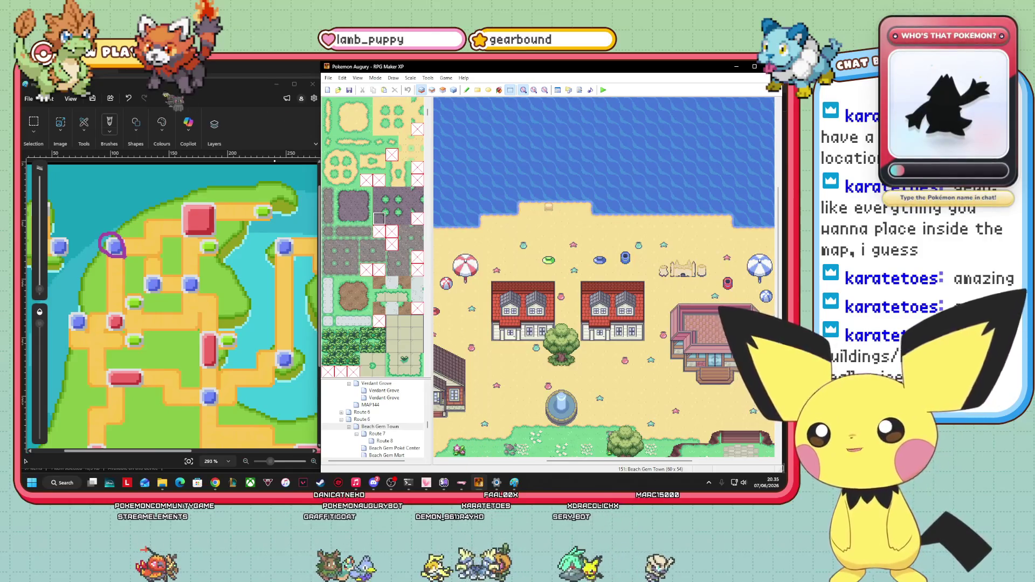
{"action": "key", "text": "ctrl+z"}
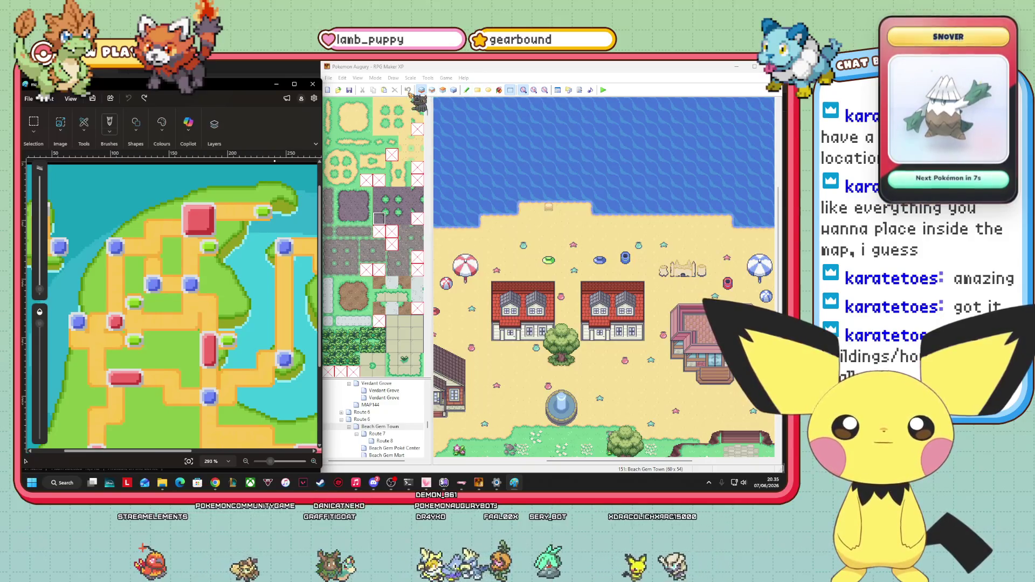
{"action": "left_click", "coordinate": [534, 90]}
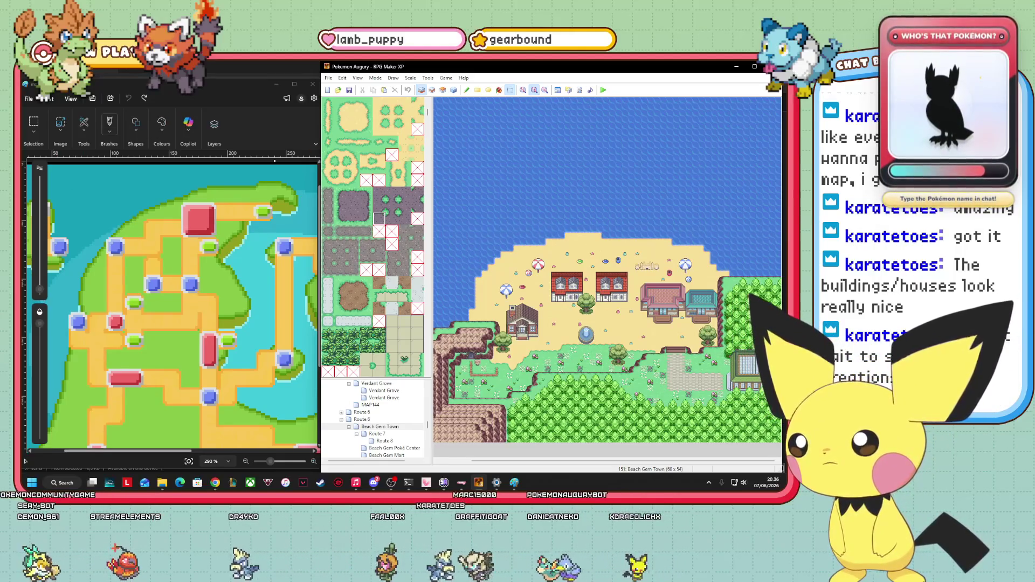
{"action": "key", "text": "alt+Tab"}
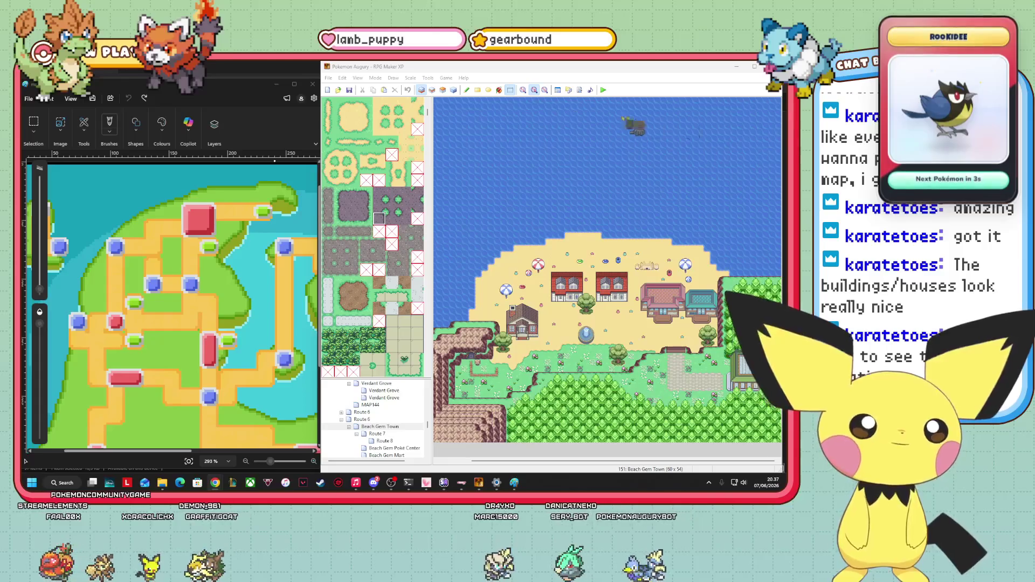
{"action": "mouse_move", "coordinate": [497, 482]}
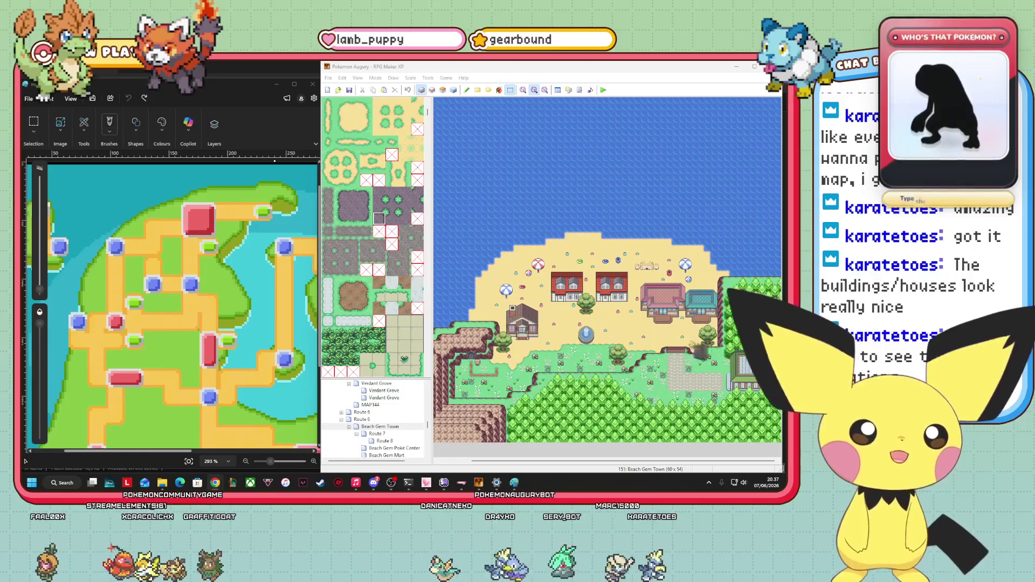
{"action": "left_click", "coordinate": [125, 257]}
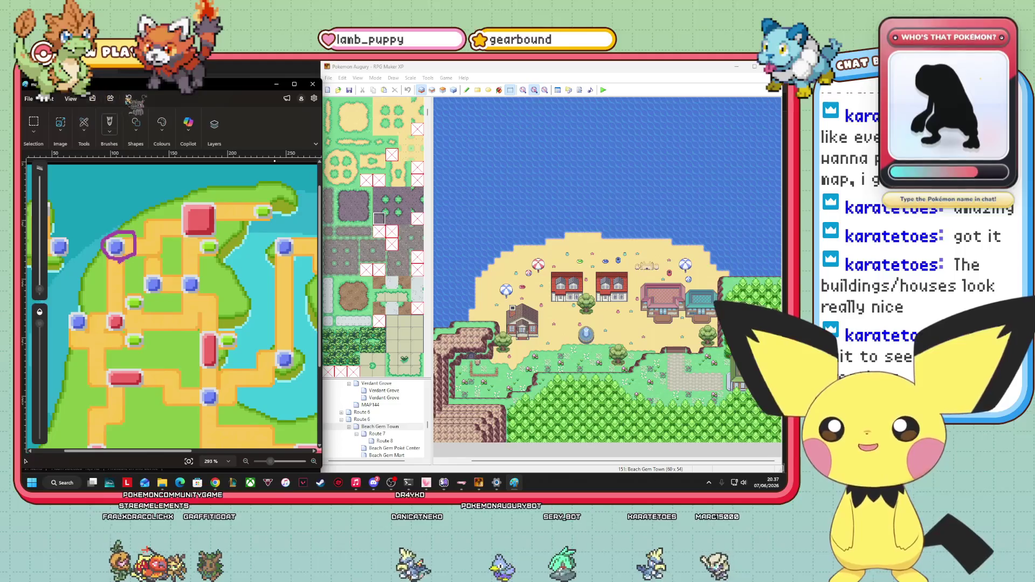
{"action": "key", "text": "alt+Tab"}
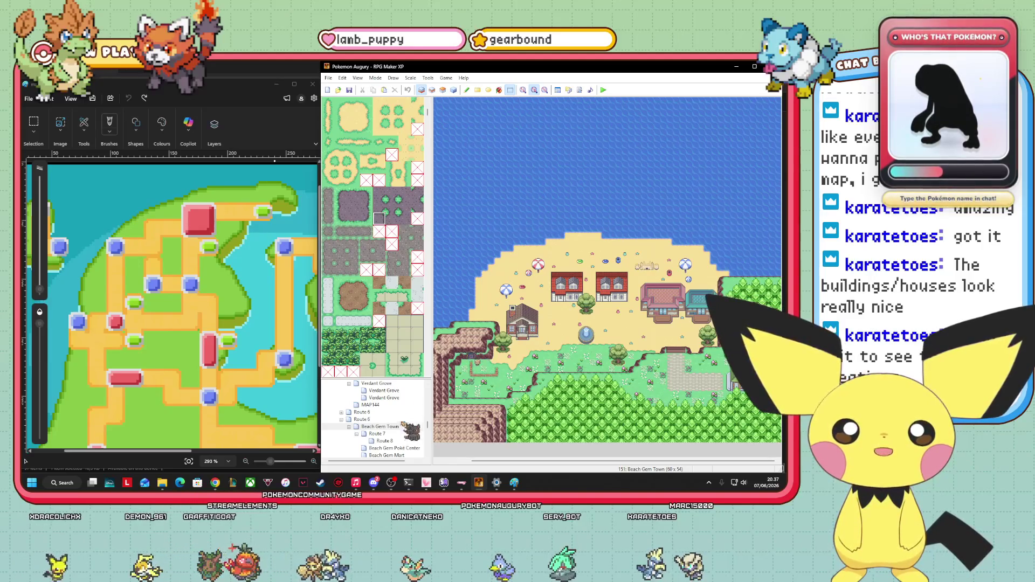
{"action": "scroll", "coordinate": [404, 424], "scroll_direction": "down", "scroll_amount": 3}
{"action": "left_click", "coordinate": [388, 411]}
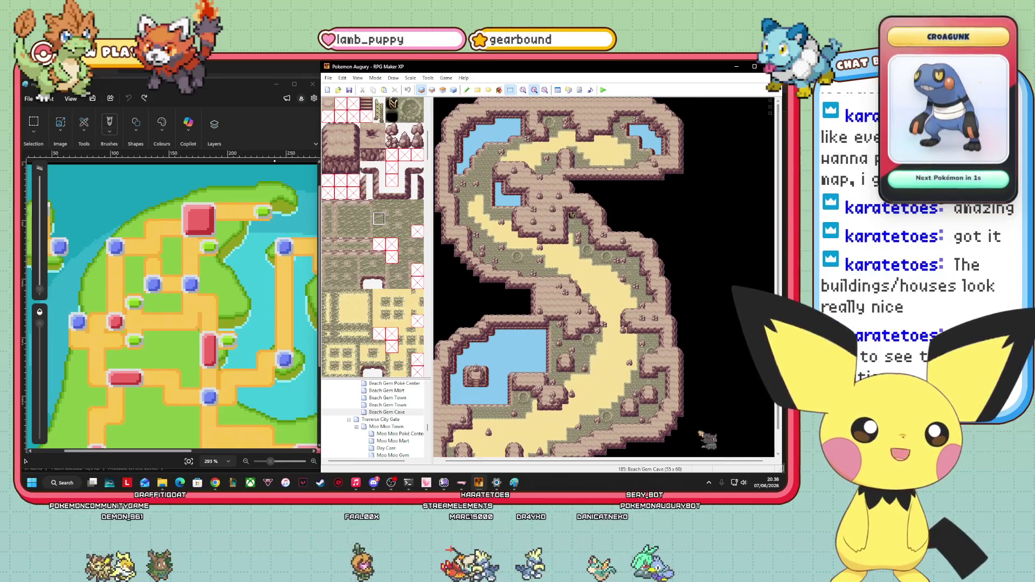
- Look over the Beach Gem Cave map, then open Route 7 from the map tree
{"action": "left_click_drag", "start_coordinate": [715, 462], "coordinate": [705, 462]}
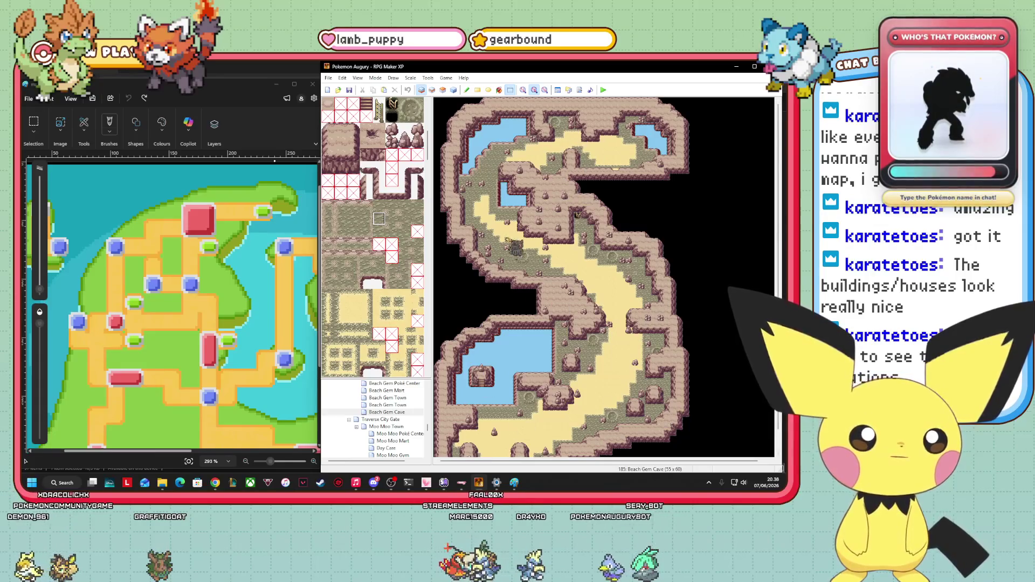
{"action": "scroll", "coordinate": [779, 413], "scroll_direction": "down", "scroll_amount": 1}
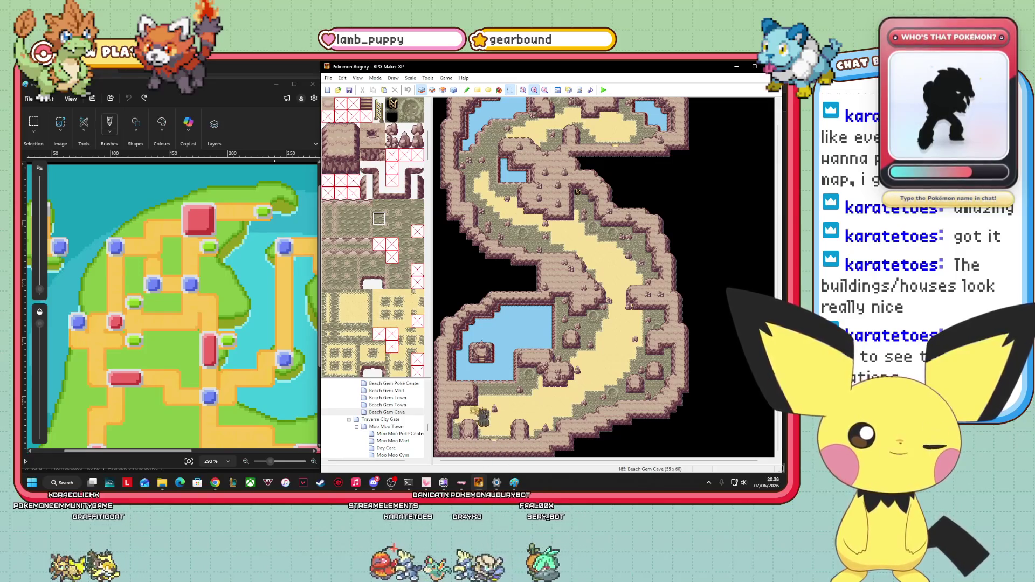
{"action": "scroll", "coordinate": [413, 431], "scroll_direction": "down", "scroll_amount": 2}
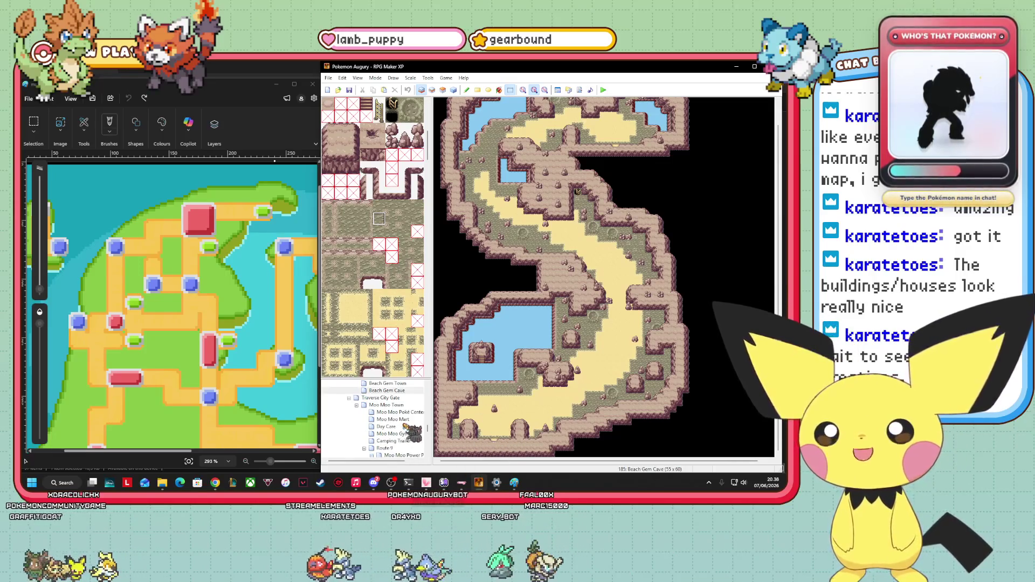
{"action": "scroll", "coordinate": [415, 431], "scroll_direction": "up", "scroll_amount": 2}
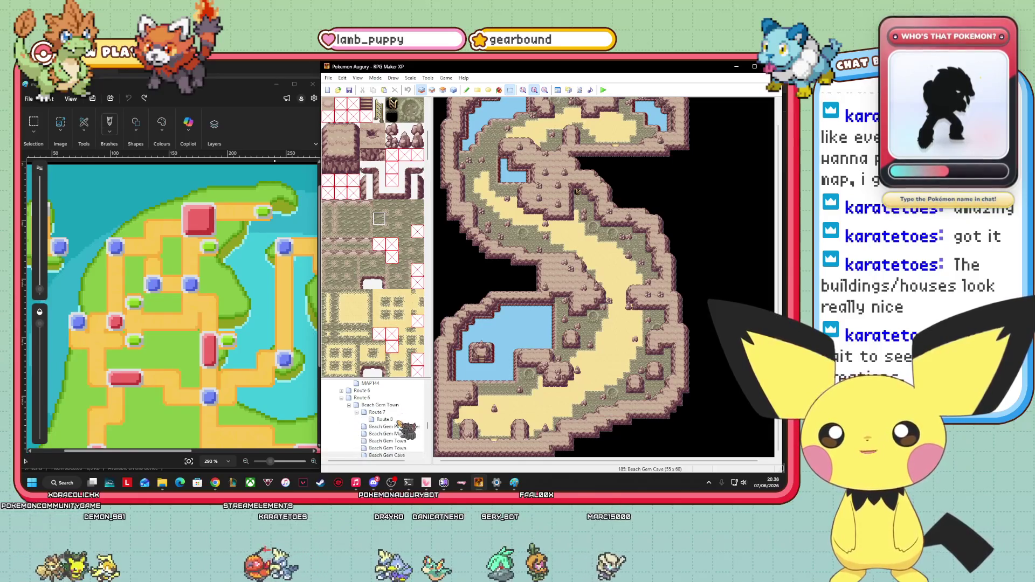
{"action": "left_click", "coordinate": [384, 412]}
{"action": "scroll", "coordinate": [769, 210], "scroll_direction": "left", "scroll_amount": 2}
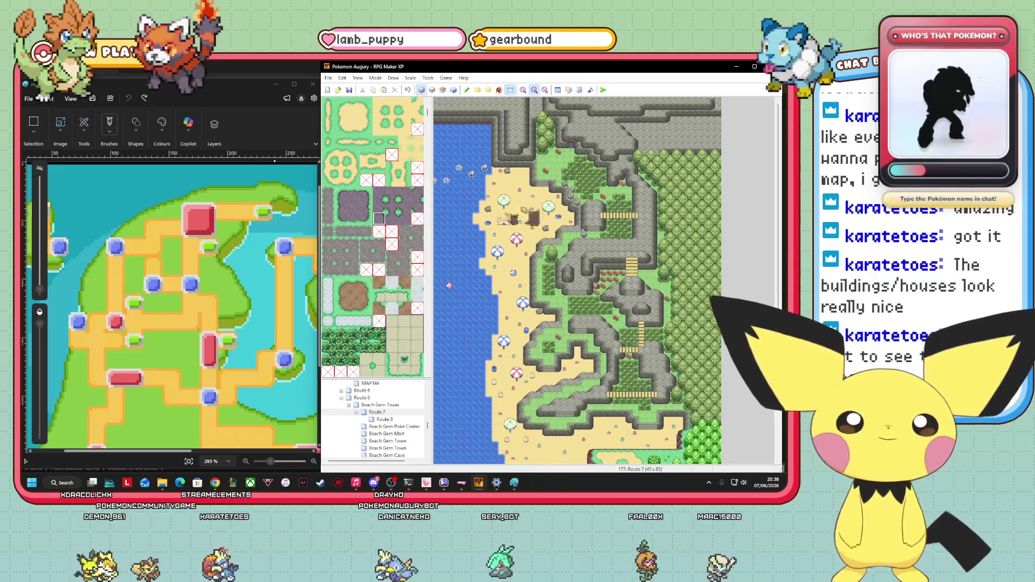
{"action": "left_click_drag", "start_coordinate": [108, 257], "coordinate": [102, 279]}
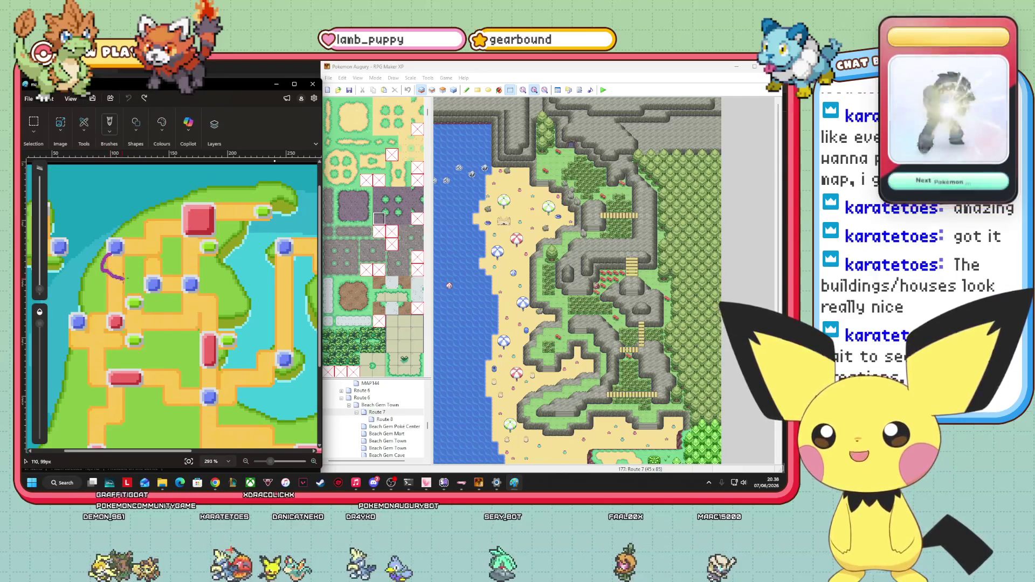
{"action": "mouse_move", "coordinate": [106, 255]}
{"action": "left_mouse_down"}
{"action": "mouse_move", "coordinate": [128, 286]}
{"action": "mouse_move", "coordinate": [128, 256]}
{"action": "mouse_move", "coordinate": [107, 255]}
{"action": "left_mouse_up"}
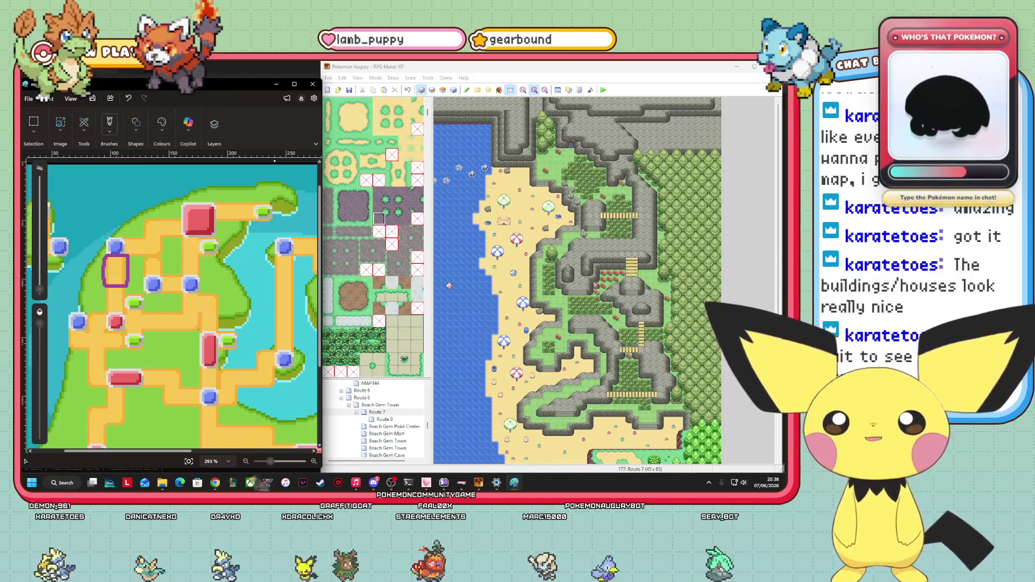
{"action": "scroll", "coordinate": [157, 247], "scroll_direction": "left", "scroll_amount": 3}
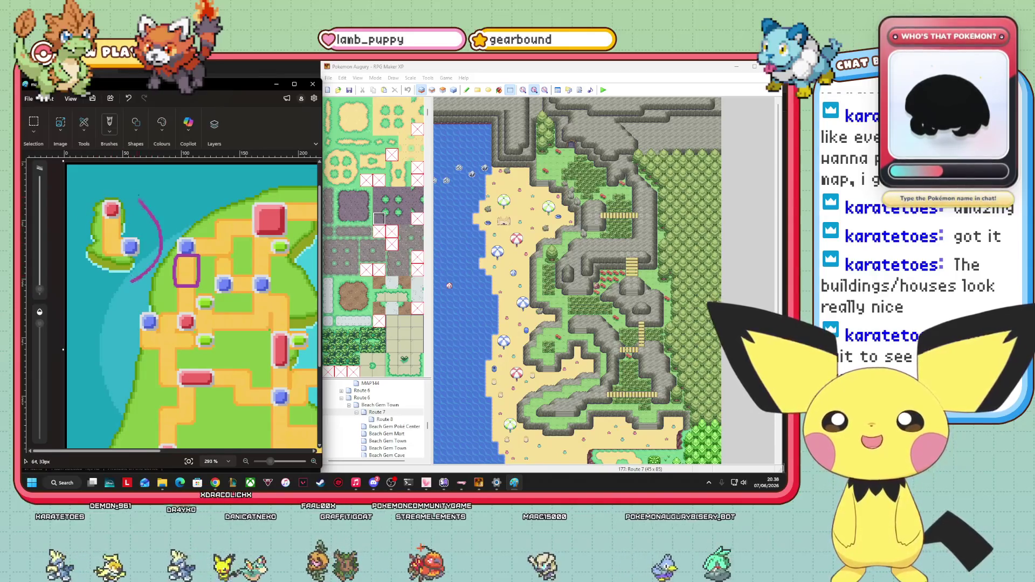
{"action": "left_click_drag", "start_coordinate": [134, 274], "coordinate": [138, 273]}
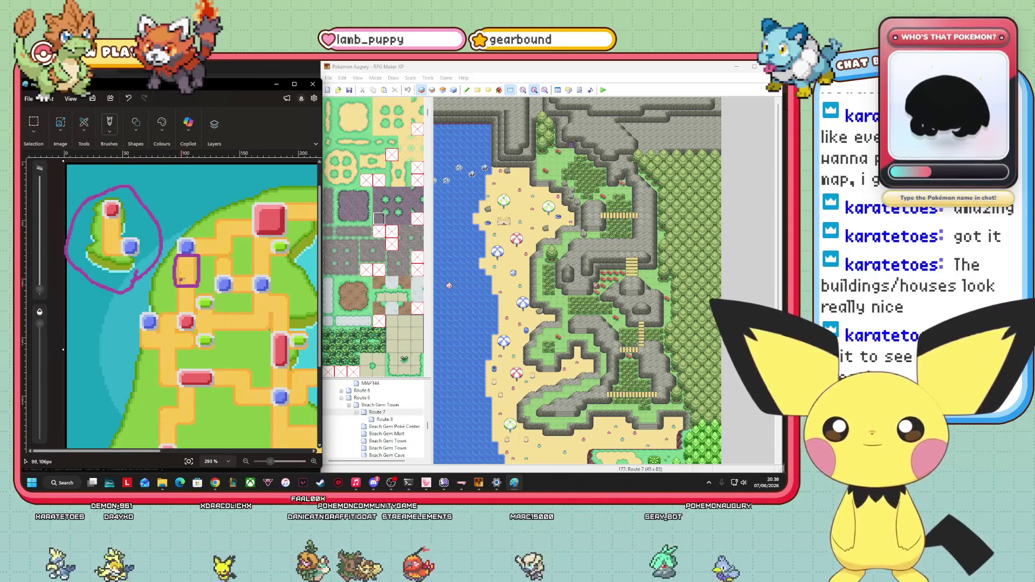
{"action": "key", "text": "ctrl+z"}
{"action": "mouse_move", "coordinate": [176, 272]}
{"action": "left_mouse_down"}
{"action": "mouse_move", "coordinate": [112, 280]}
{"action": "mouse_move", "coordinate": [161, 257]}
{"action": "left_mouse_up"}
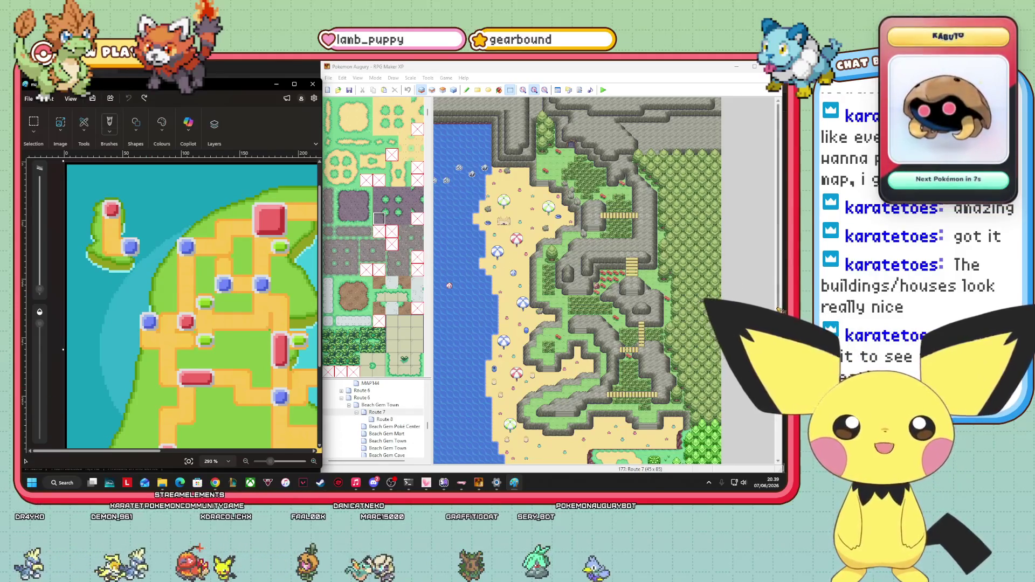
{"action": "left_click", "coordinate": [779, 311]}
{"action": "scroll", "coordinate": [768, 377], "scroll_direction": "down", "scroll_amount": 5}
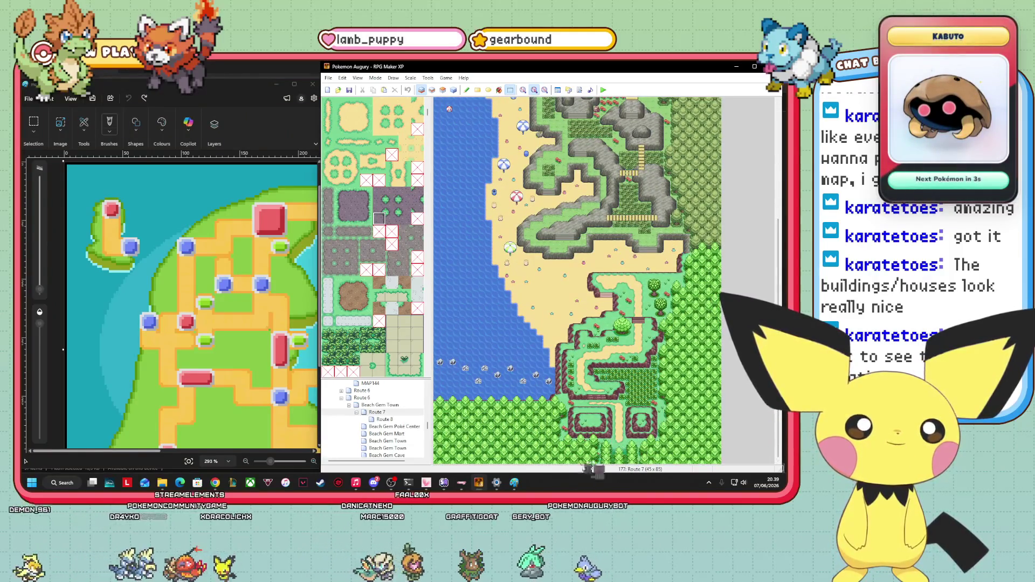
{"action": "left_click", "coordinate": [391, 419]}
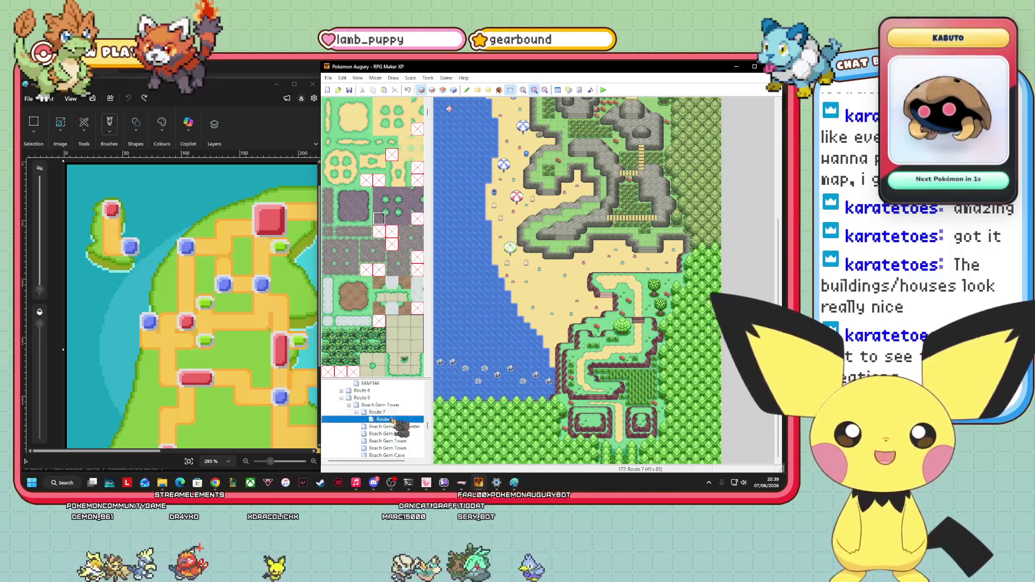
- Scroll through Route 8 and down the map tree, then open Moo Moo Town
{"action": "scroll", "coordinate": [771, 212], "scroll_direction": "down", "scroll_amount": 2}
{"action": "scroll", "coordinate": [771, 212], "scroll_direction": "up", "scroll_amount": 2}
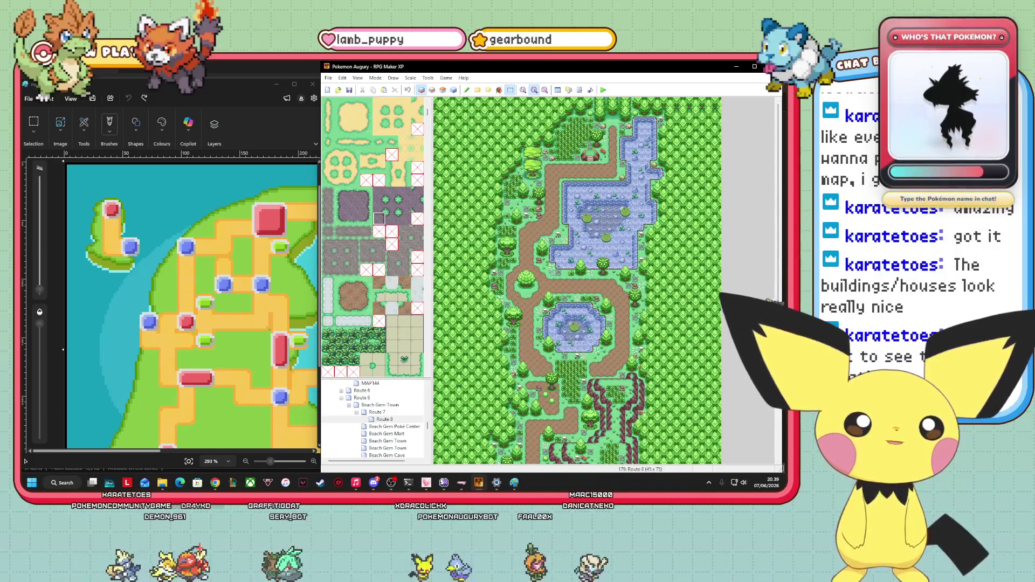
{"action": "scroll", "coordinate": [767, 302], "scroll_direction": "down", "scroll_amount": 4}
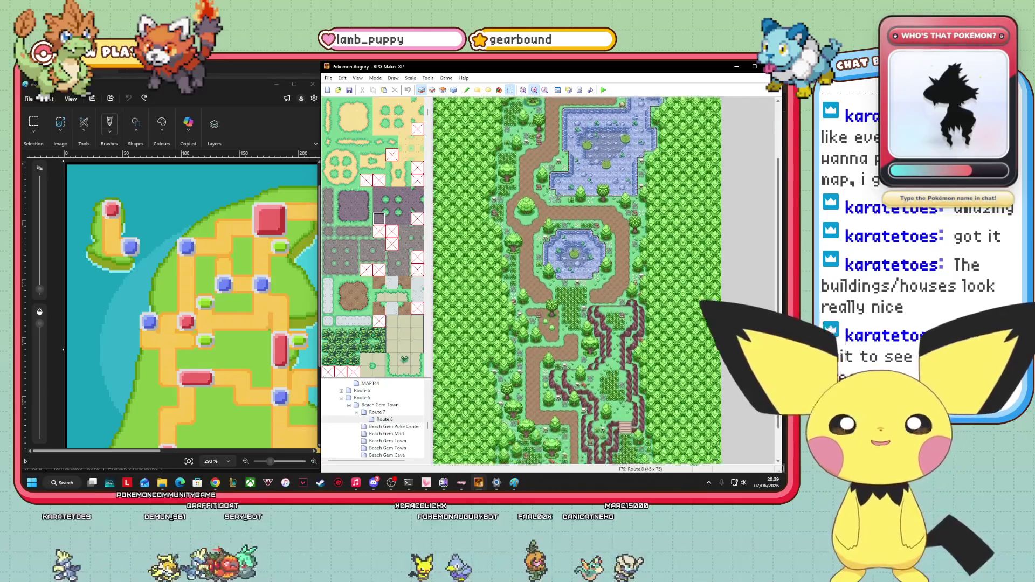
{"action": "scroll", "coordinate": [576, 281], "scroll_direction": "up", "scroll_amount": 4}
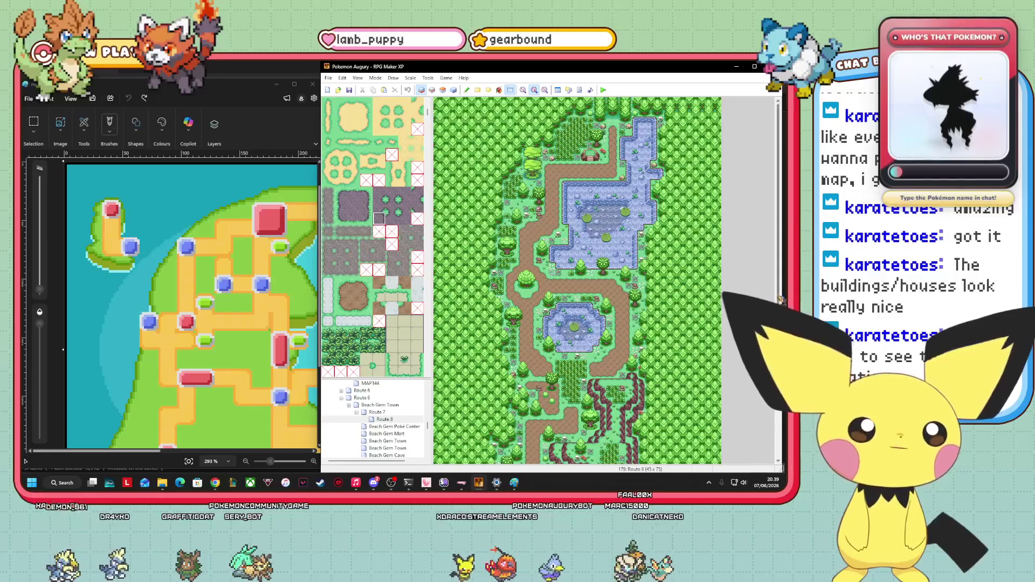
{"action": "scroll", "coordinate": [649, 366], "scroll_direction": "down", "scroll_amount": 1}
{"action": "scroll", "coordinate": [577, 281], "scroll_direction": "down", "scroll_amount": 2}
{"action": "scroll", "coordinate": [576, 281], "scroll_direction": "down", "scroll_amount": 2}
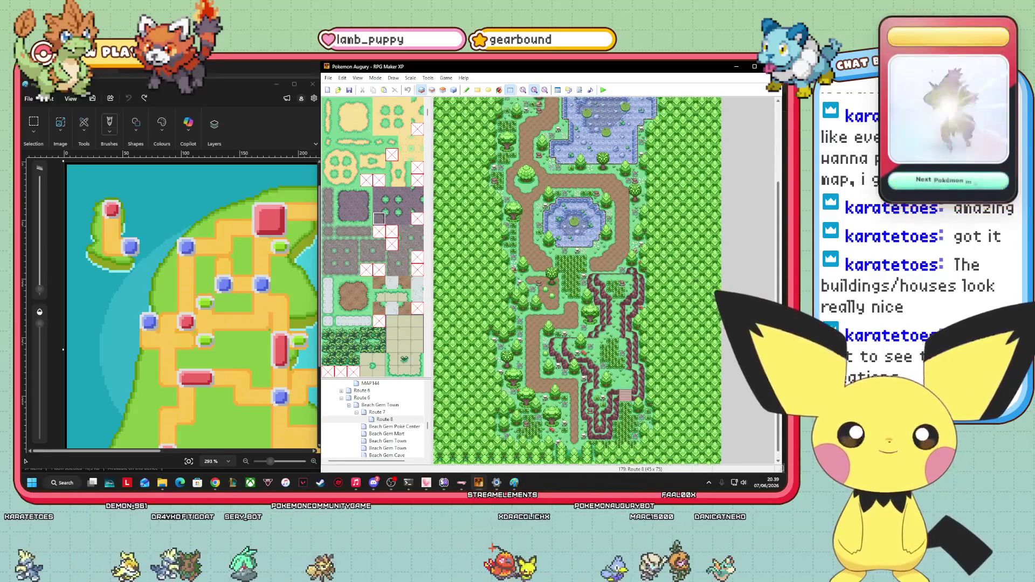
{"action": "scroll", "coordinate": [576, 281], "scroll_direction": "up", "scroll_amount": 2}
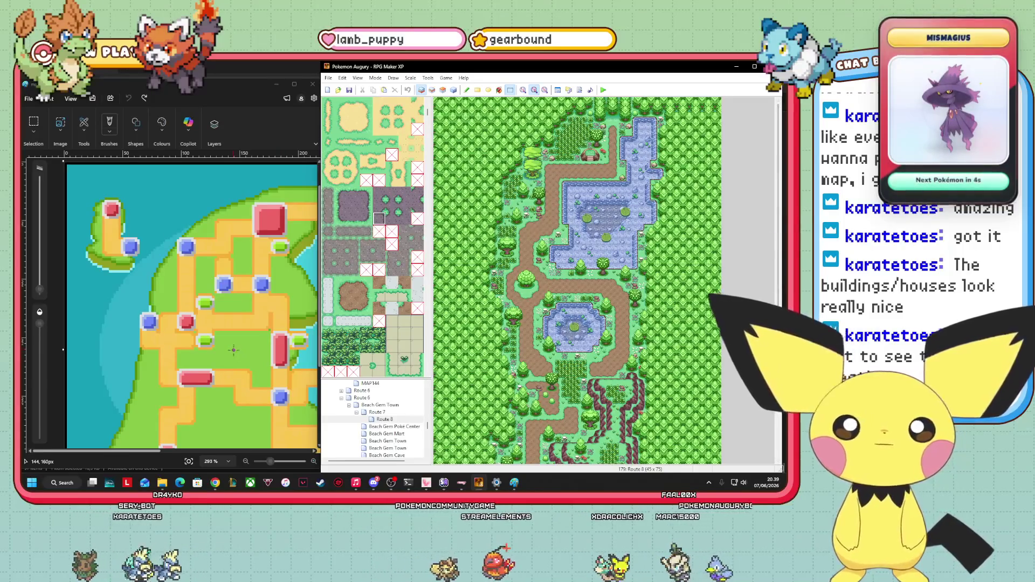
{"action": "scroll", "coordinate": [413, 428], "scroll_direction": "down", "scroll_amount": 1}
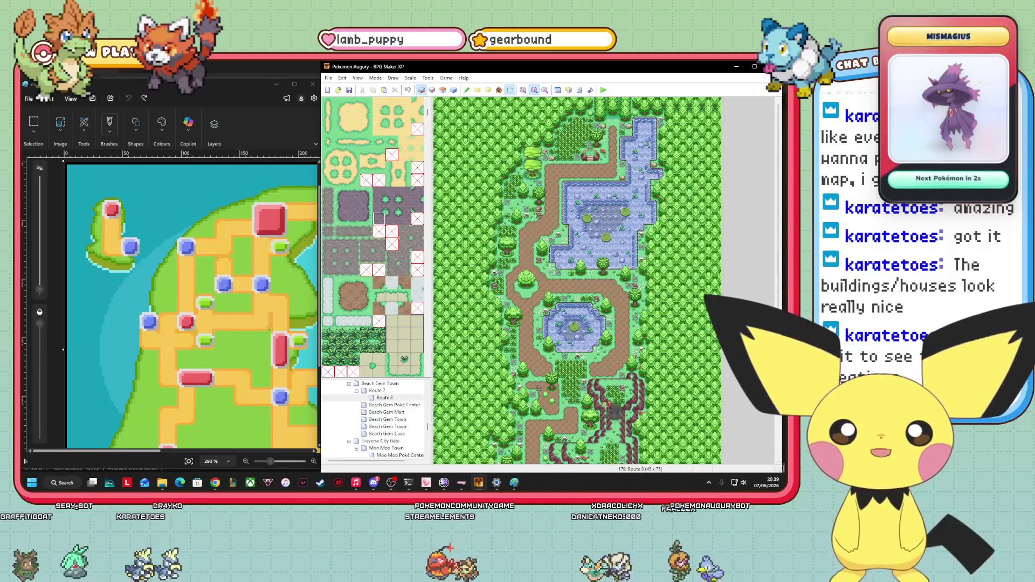
{"action": "scroll", "coordinate": [780, 467], "scroll_direction": "down", "scroll_amount": 5}
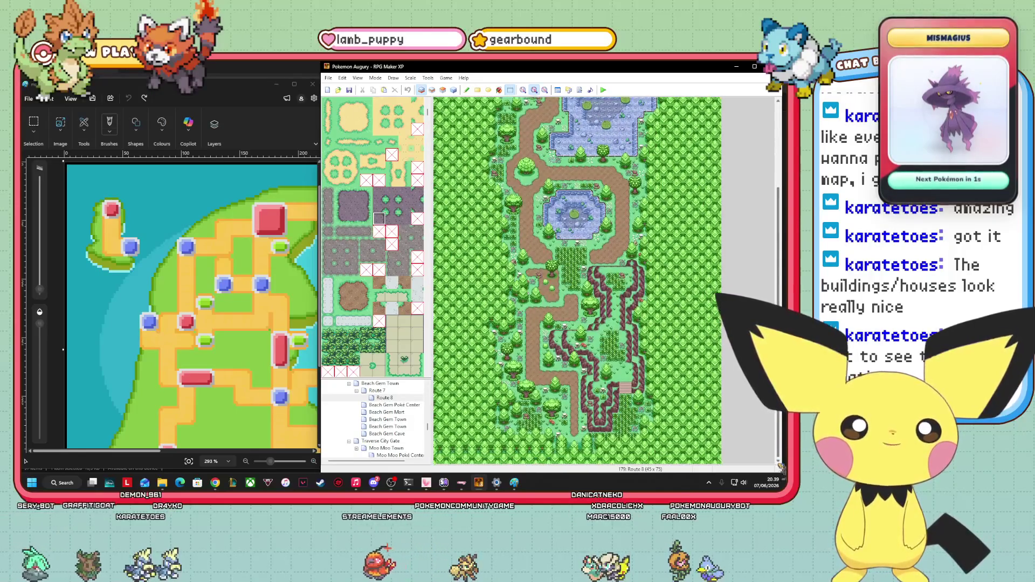
{"action": "scroll", "coordinate": [377, 421], "scroll_direction": "down", "scroll_amount": 2}
{"action": "left_click", "coordinate": [386, 404]}
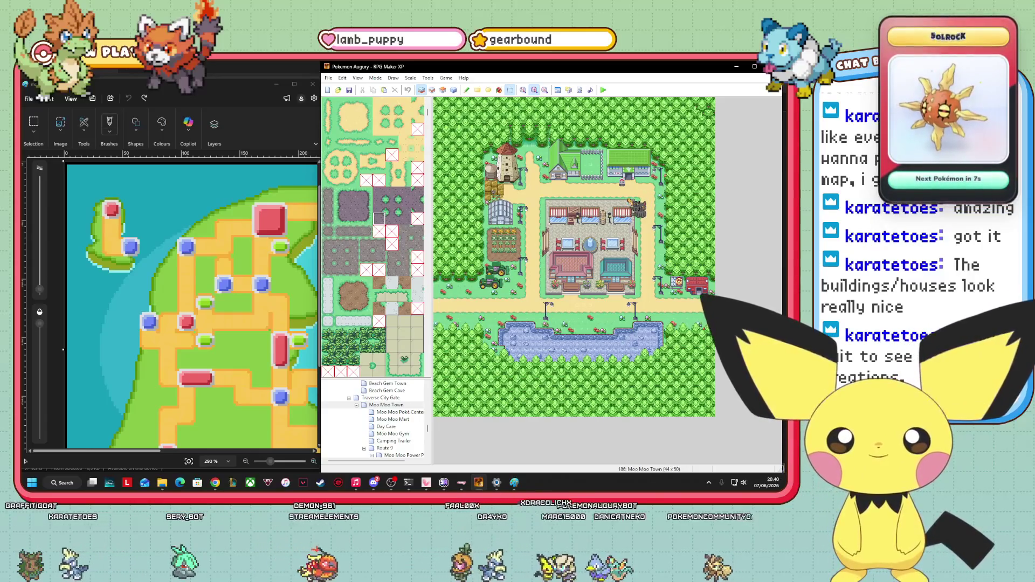
- Try a purple mark beside the red location marker on the Paint region map
{"action": "left_click", "coordinate": [179, 318]}
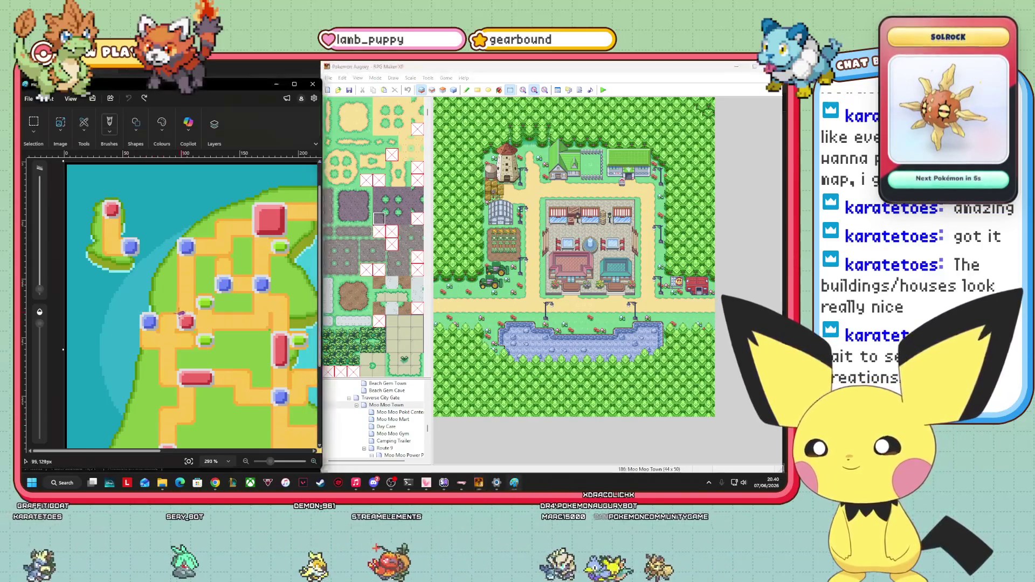
{"action": "left_click_drag", "start_coordinate": [179, 318], "coordinate": [180, 319]}
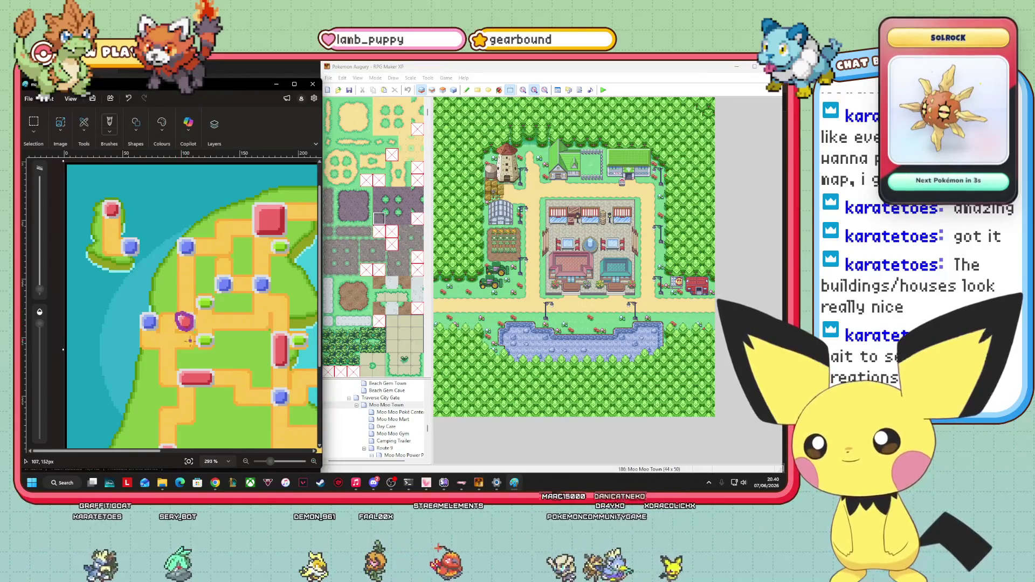
{"action": "key", "text": "ctrl+z"}
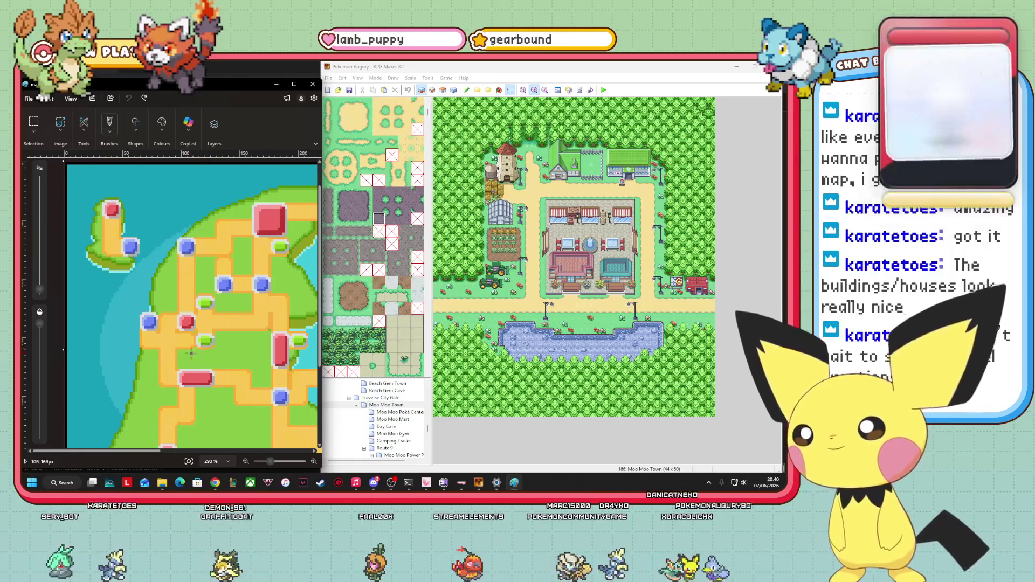
{"action": "left_click_drag", "start_coordinate": [180, 321], "coordinate": [170, 325]}
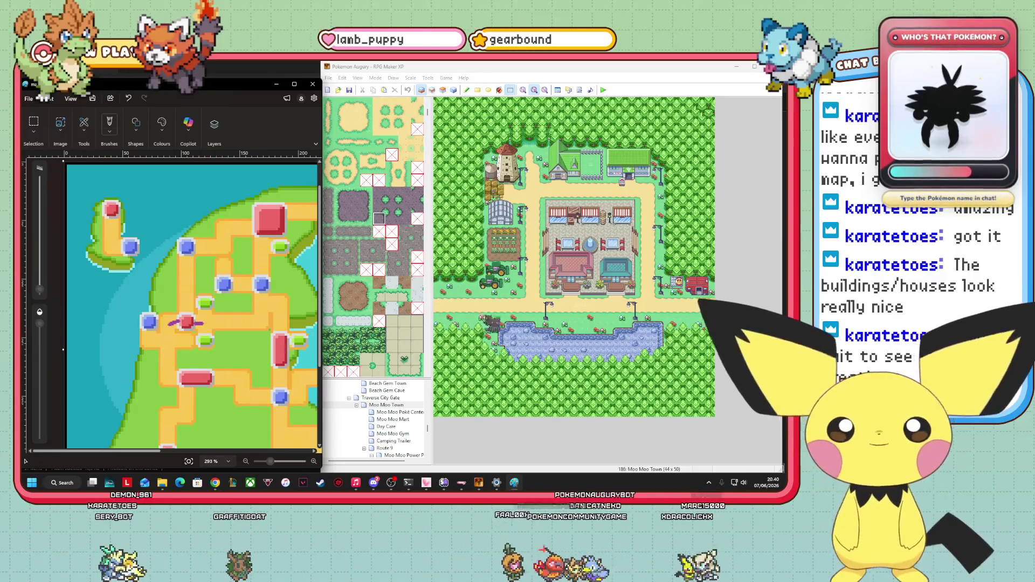
- Open the Route 9 map from RPG Maker XP's map tree
{"action": "key", "text": "alt+Tab"}
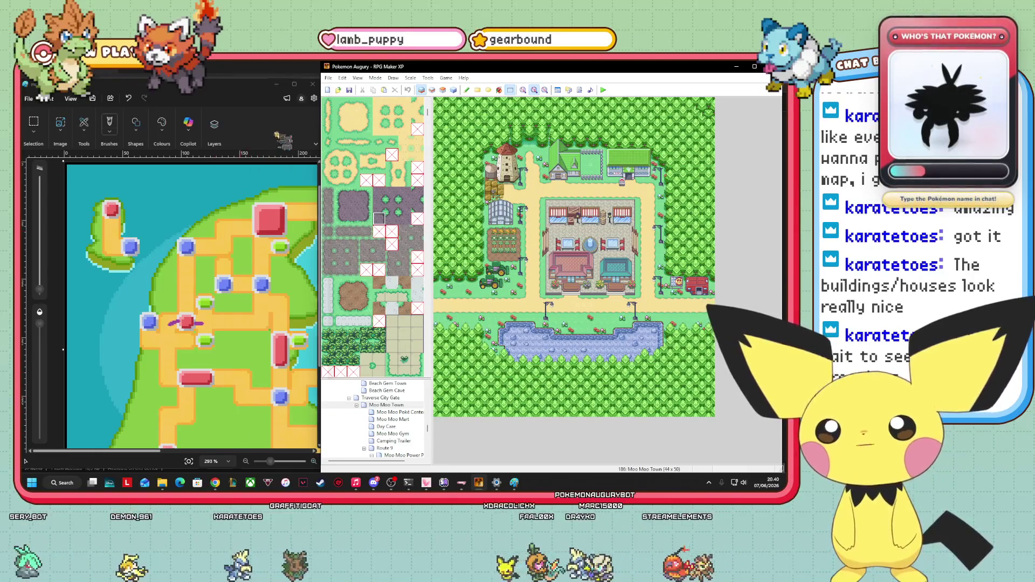
{"action": "key", "text": "alt+Tab"}
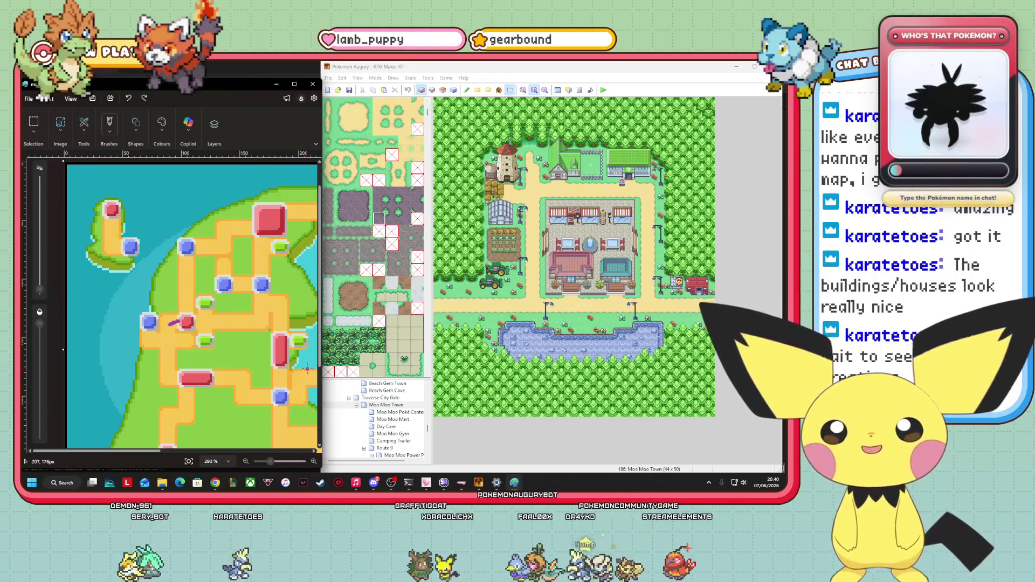
{"action": "mouse_move", "coordinate": [443, 483]}
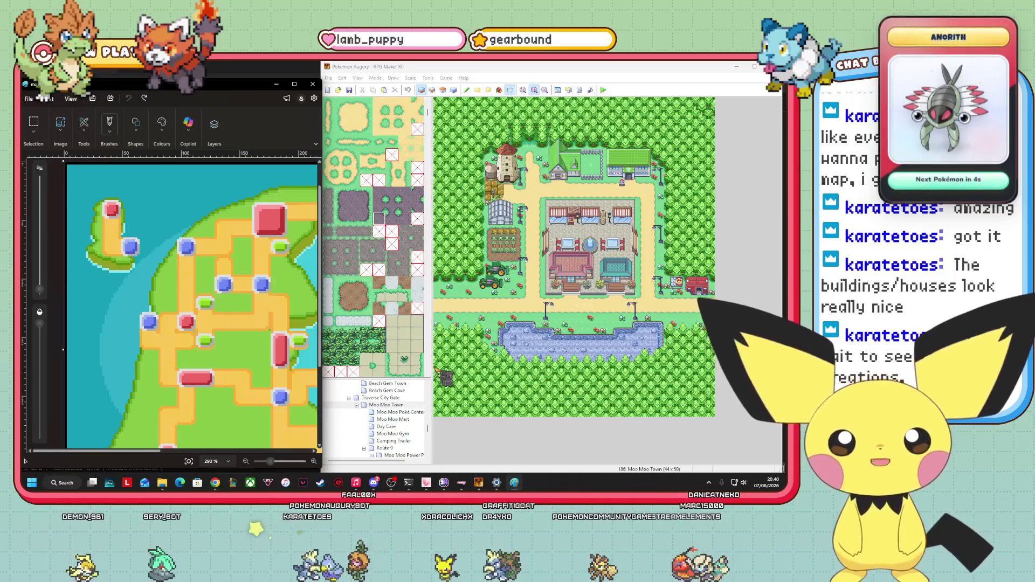
{"action": "scroll", "coordinate": [420, 424], "scroll_direction": "down", "scroll_amount": 1}
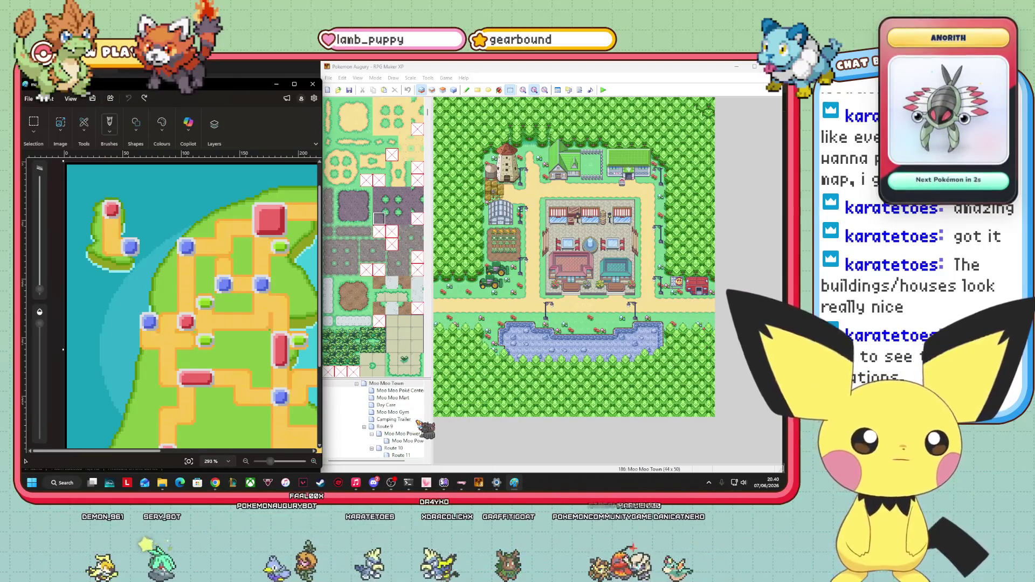
{"action": "left_click", "coordinate": [386, 427]}
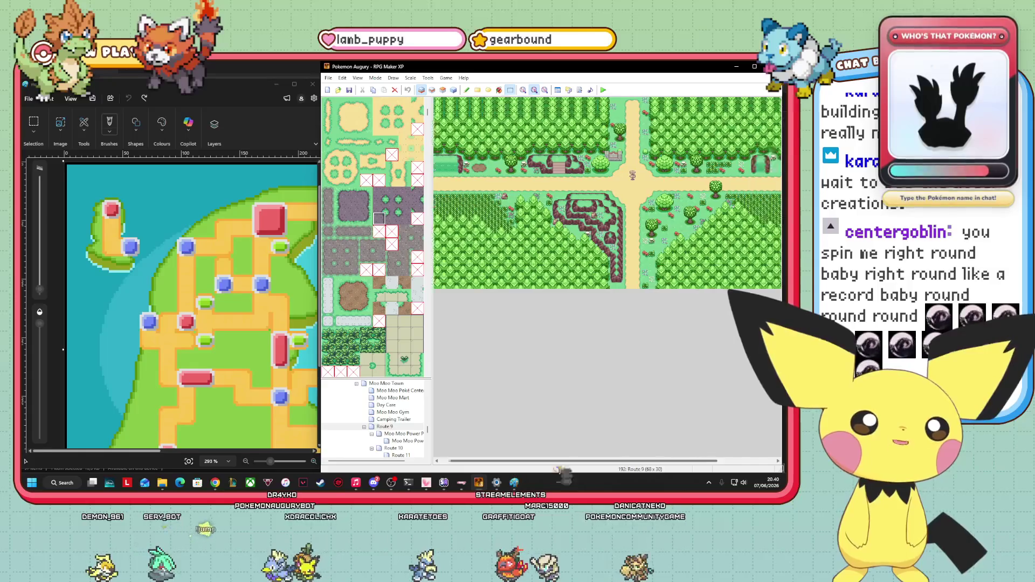
- Revisit the Moo Moo Town map, then Route 9 again
{"action": "left_click", "coordinate": [636, 461]}
{"action": "left_click", "coordinate": [399, 383]}
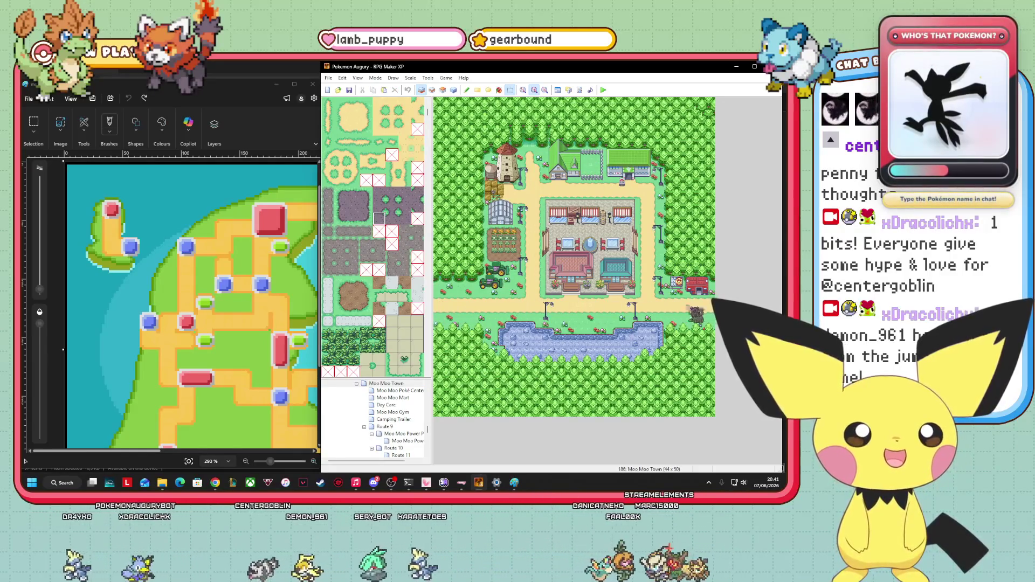
{"action": "left_click", "coordinate": [384, 427]}
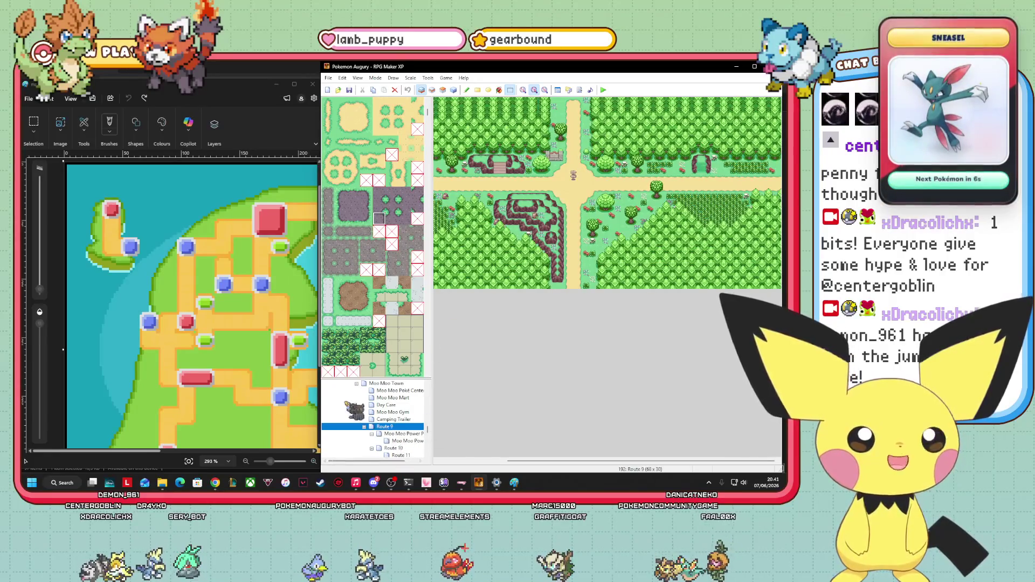
- Circle the green node in Paint, undo it, then open Verdant Grove
{"action": "left_click", "coordinate": [205, 351]}
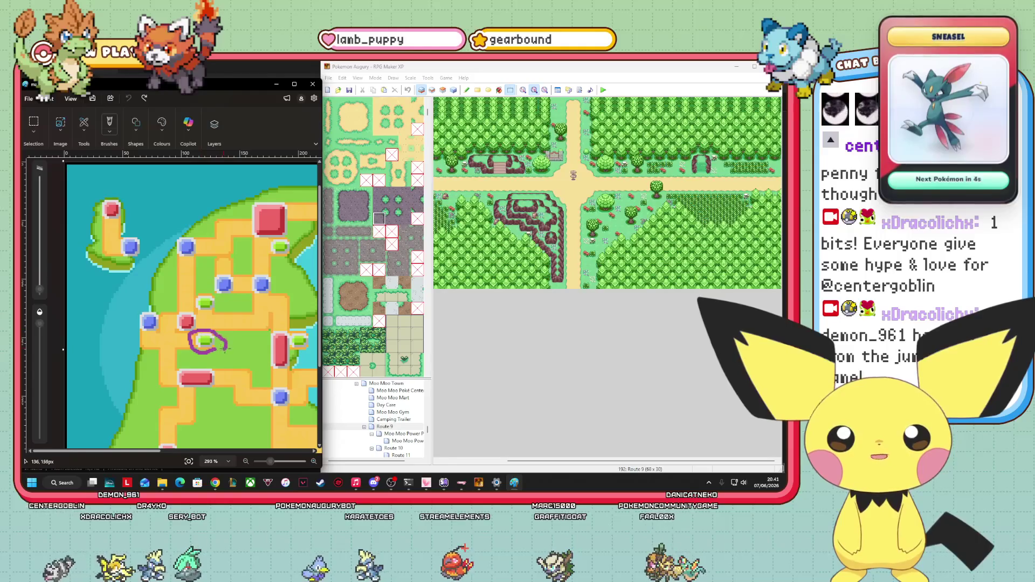
{"action": "mouse_move", "coordinate": [220, 312]}
{"action": "left_mouse_down"}
{"action": "mouse_move", "coordinate": [195, 308]}
{"action": "mouse_move", "coordinate": [198, 316]}
{"action": "left_mouse_up"}
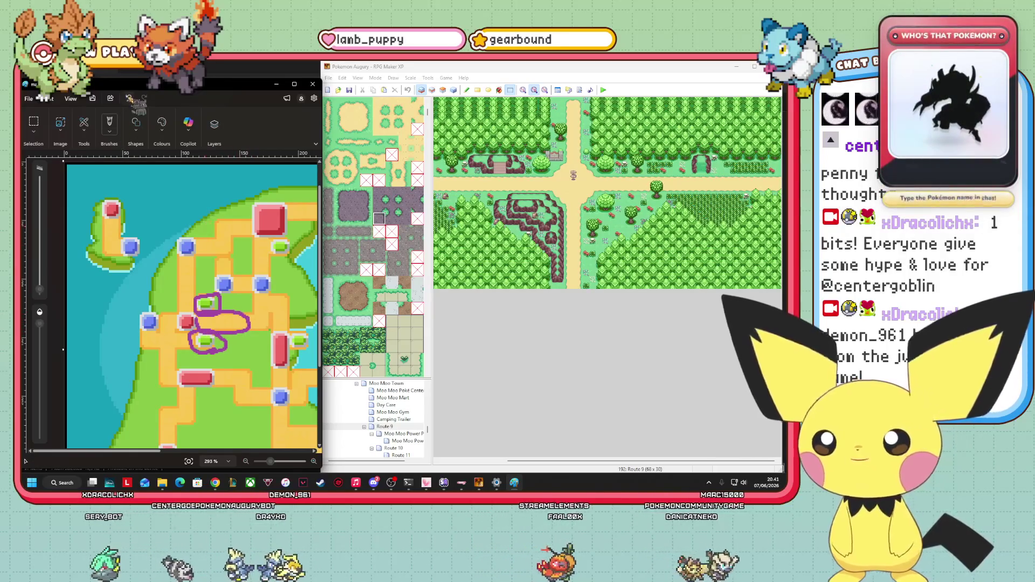
{"action": "key", "text": "ctrl+z"}
{"action": "key", "text": "ctrl+z"}
{"action": "key", "text": "ctrl+z"}
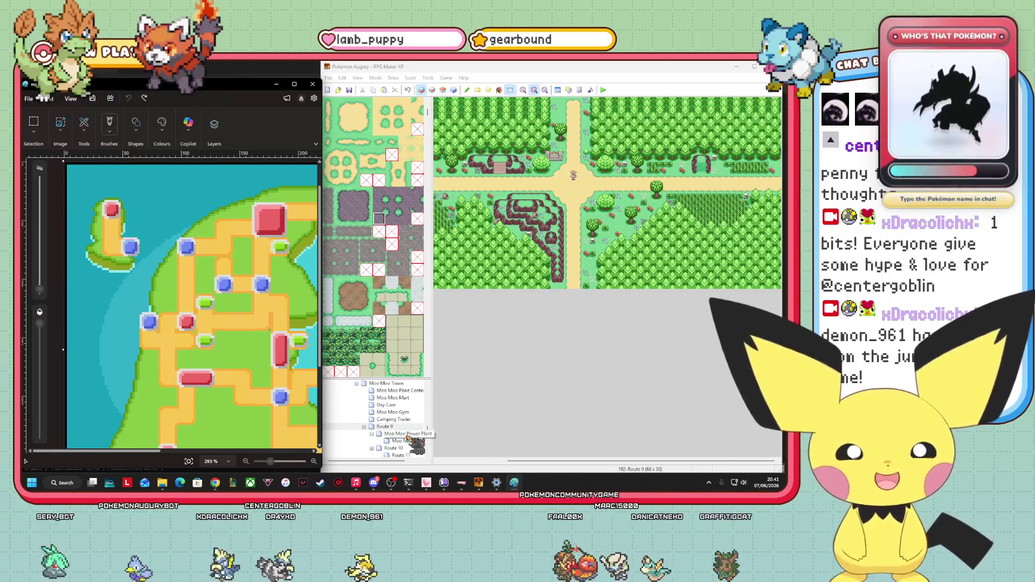
{"action": "scroll", "coordinate": [408, 438], "scroll_direction": "up", "scroll_amount": 8}
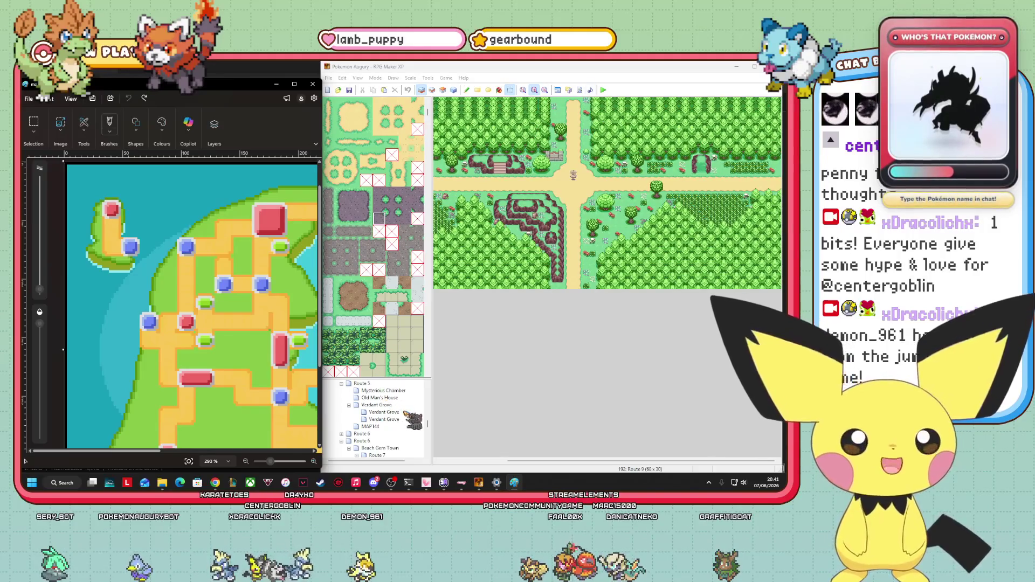
{"action": "left_click", "coordinate": [384, 405]}
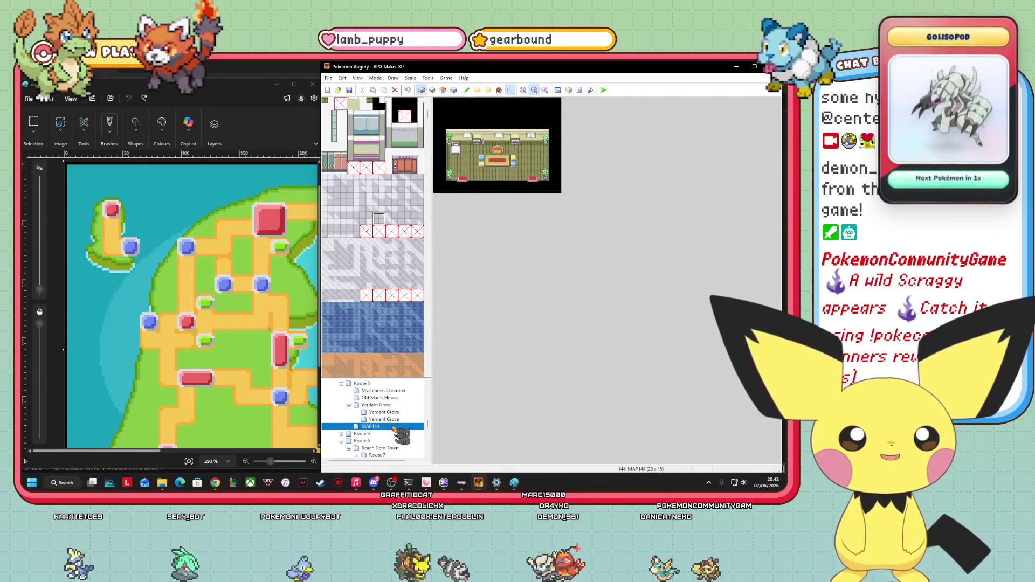
- Open the Verdant Grove farm map and circle a node on the Paint region map
{"action": "left_click", "coordinate": [390, 419]}
{"action": "scroll", "coordinate": [393, 423], "scroll_direction": "down", "scroll_amount": 3}
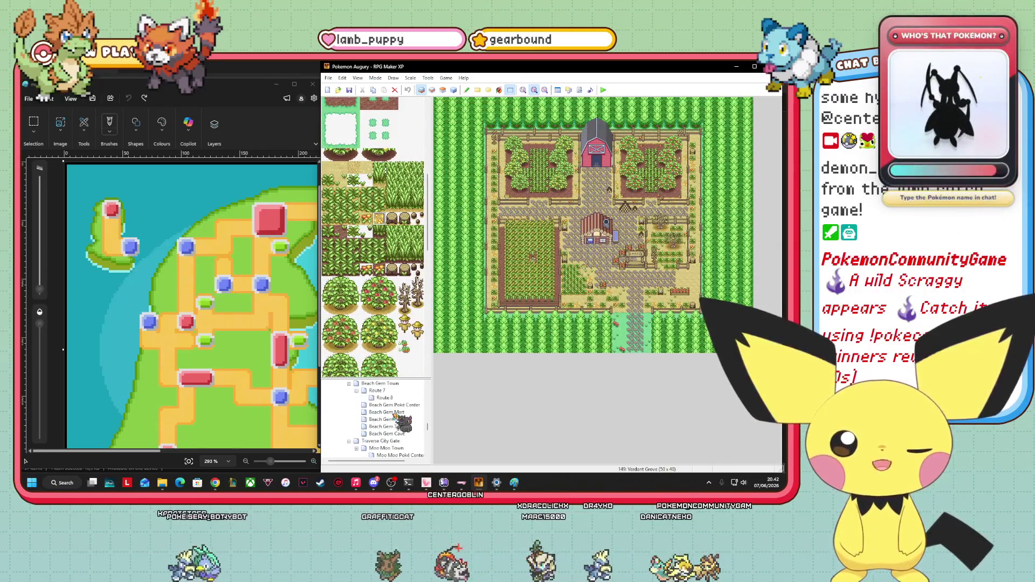
{"action": "scroll", "coordinate": [399, 419], "scroll_direction": "down", "scroll_amount": 3}
{"action": "left_click_drag", "start_coordinate": [209, 326], "coordinate": [223, 348]}
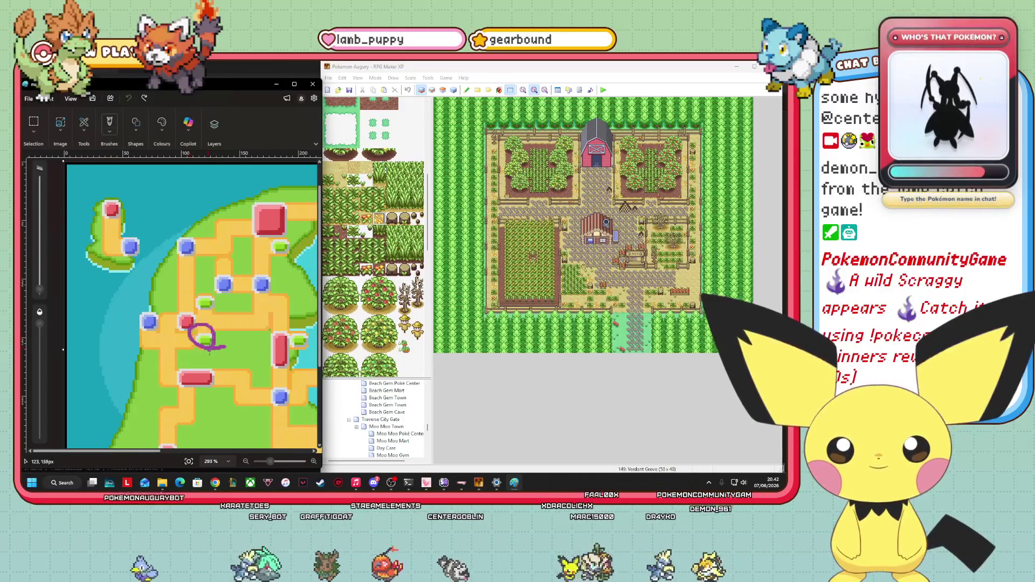
- Open the Moo Moo Power Plant interior, then outdoor map, and undo the Paint circle
{"action": "scroll", "coordinate": [410, 415], "scroll_direction": "down", "scroll_amount": 2}
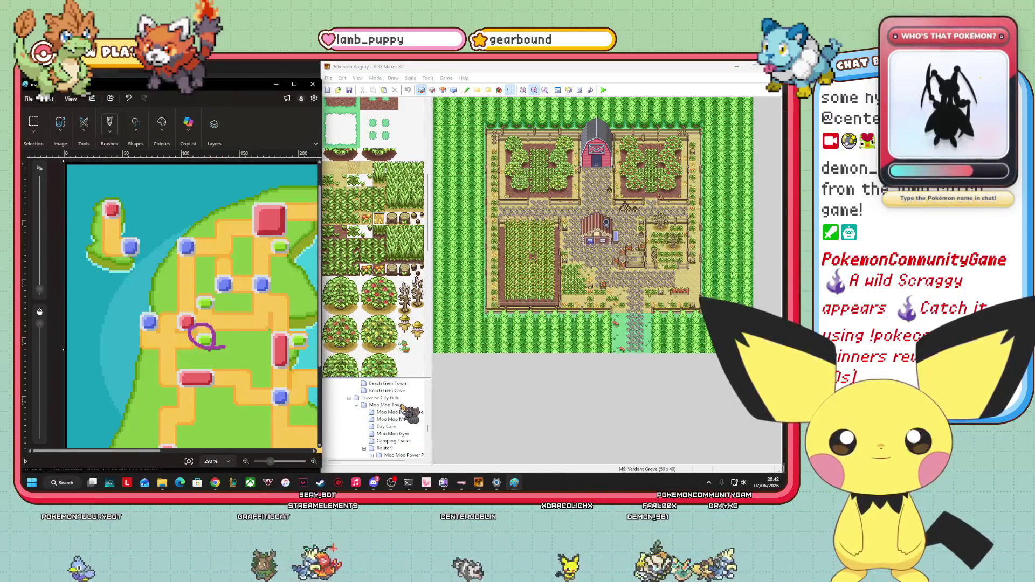
{"action": "scroll", "coordinate": [409, 420], "scroll_direction": "down", "scroll_amount": 1}
{"action": "left_click", "coordinate": [407, 441]}
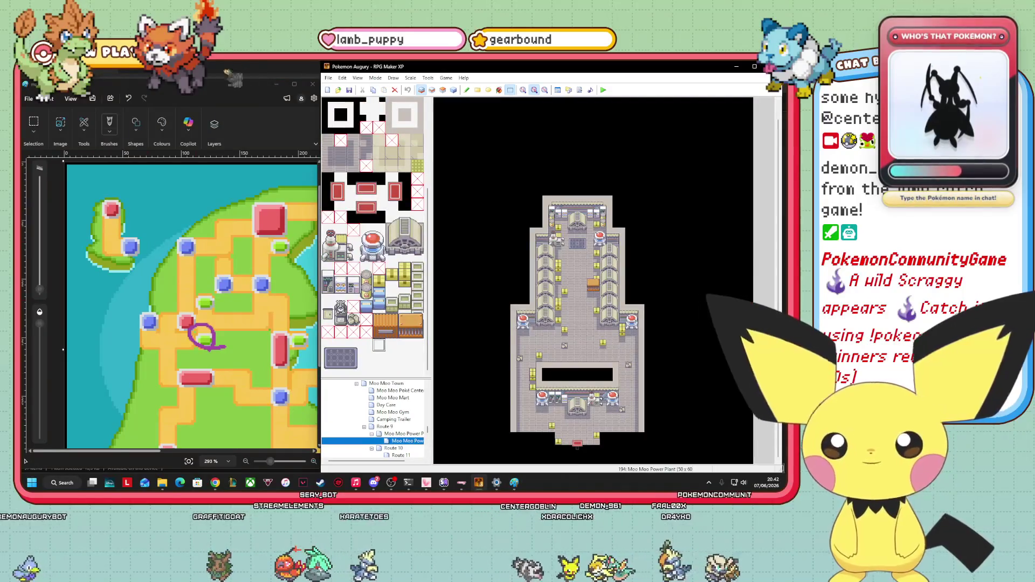
{"action": "left_click", "coordinate": [407, 434]}
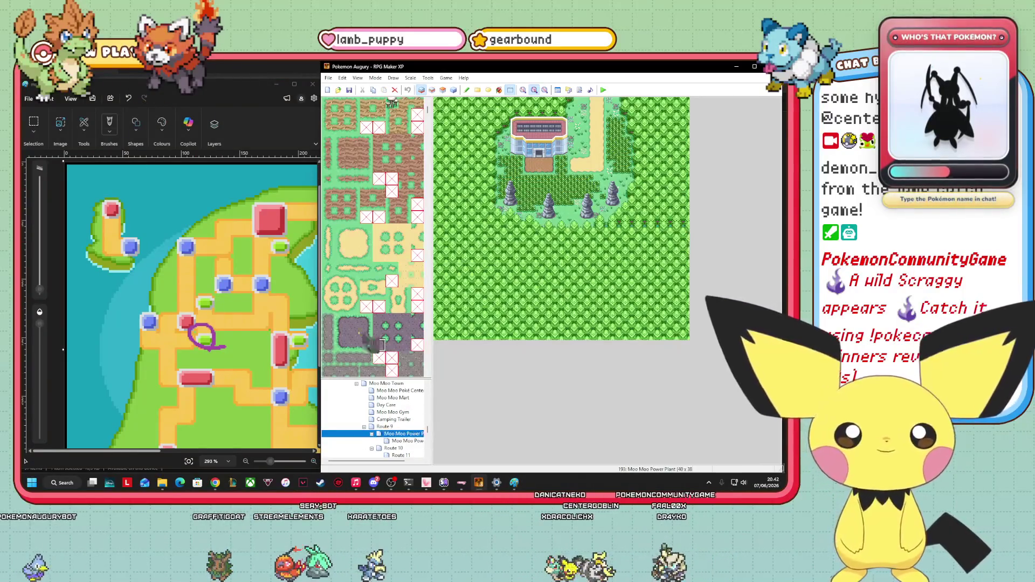
{"action": "left_click", "coordinate": [127, 98]}
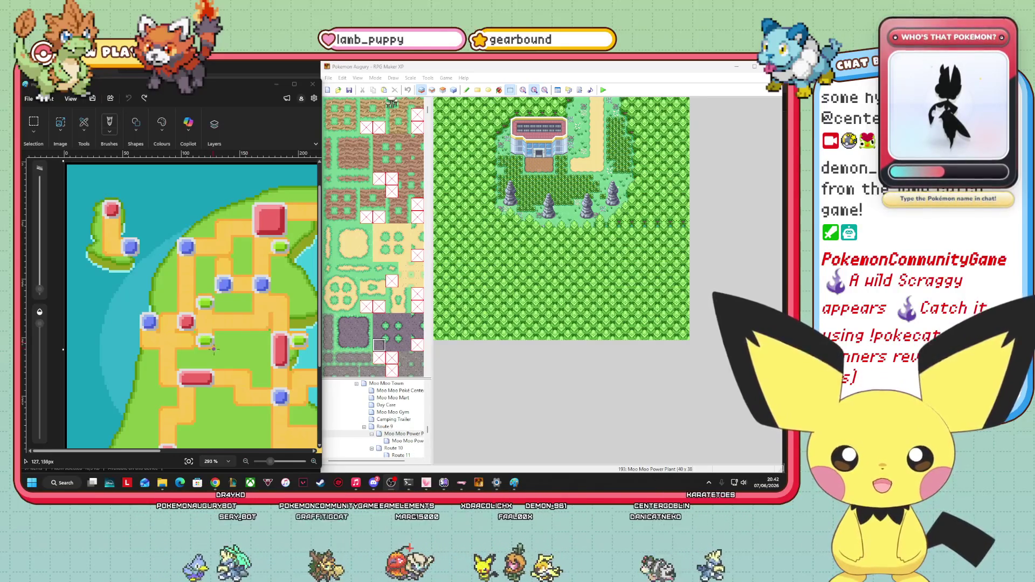
- Draw a purple loop around the green marker on the Paint region map
{"action": "left_click_drag", "start_coordinate": [214, 349], "coordinate": [194, 349]}
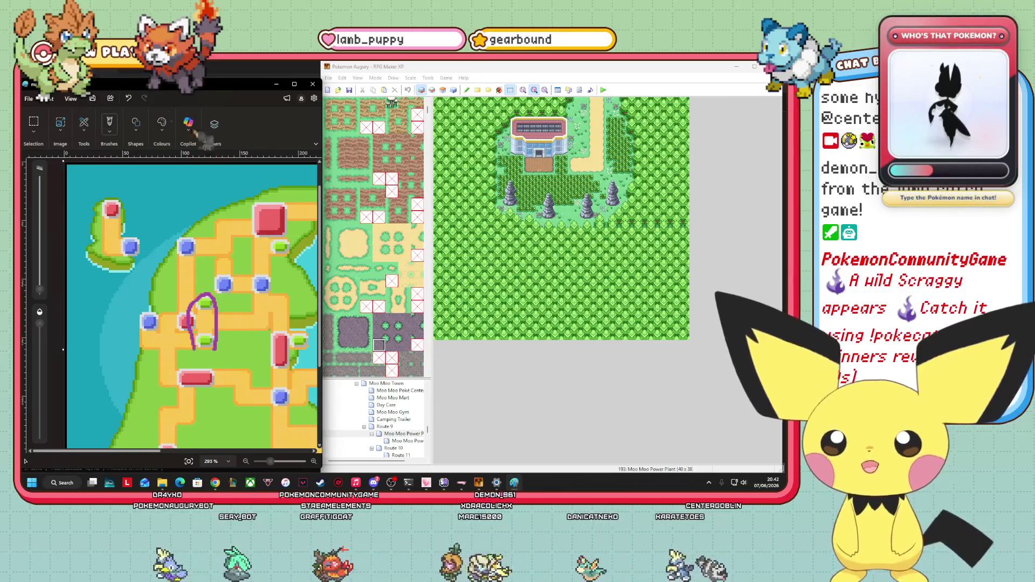
{"action": "key", "text": "ctrl+z"}
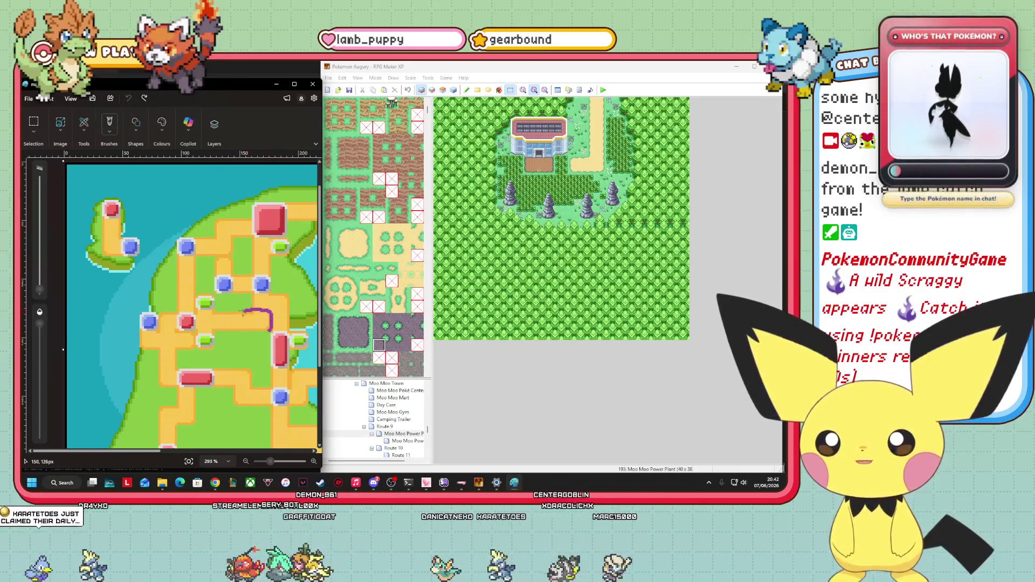
{"action": "left_click_drag", "start_coordinate": [233, 322], "coordinate": [256, 332]}
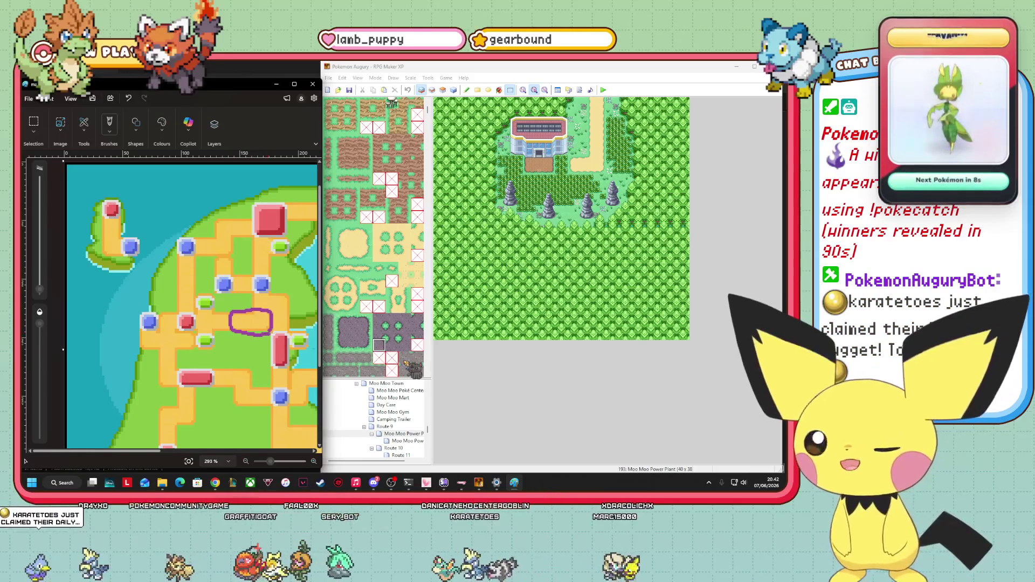
- View Route 10, mark its route in purple in Paint, then open Route 11
{"action": "scroll", "coordinate": [411, 414], "scroll_direction": "down", "scroll_amount": 1}
{"action": "left_click", "coordinate": [403, 427]}
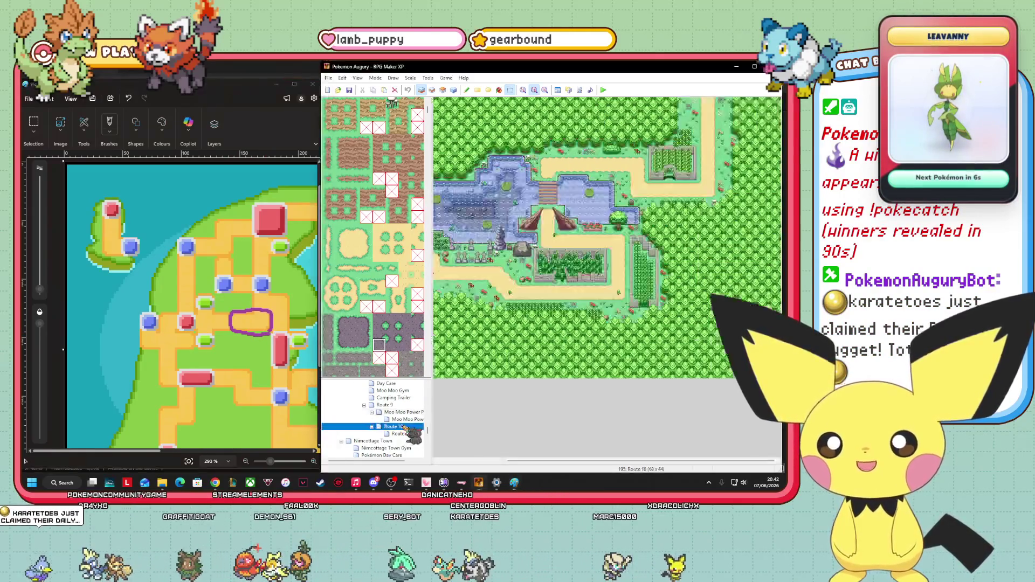
{"action": "mouse_move", "coordinate": [636, 462]}
{"action": "left_mouse_down"}
{"action": "mouse_move", "coordinate": [566, 472]}
{"action": "mouse_move", "coordinate": [658, 467]}
{"action": "left_mouse_up"}
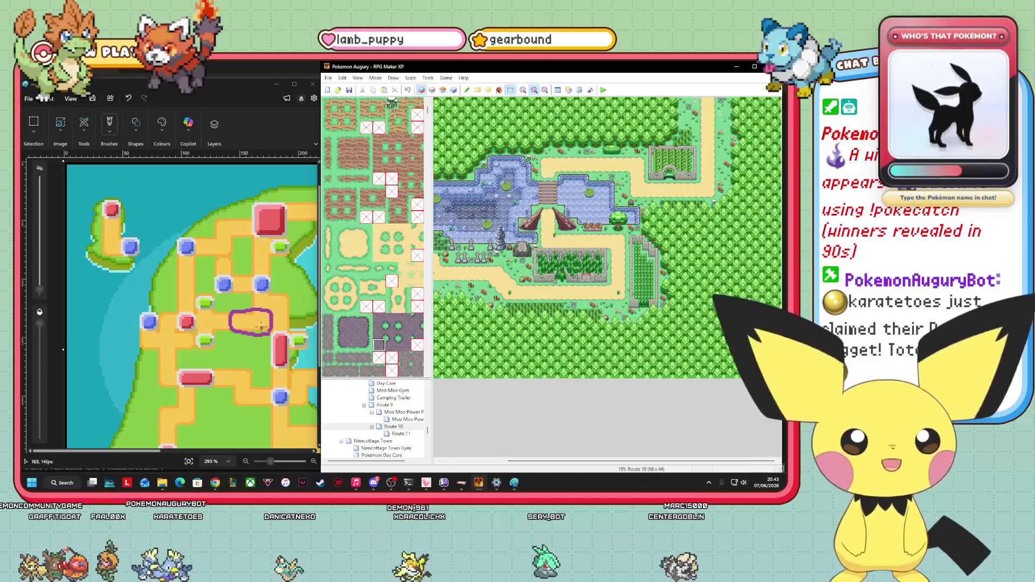
{"action": "left_click", "coordinate": [263, 309]}
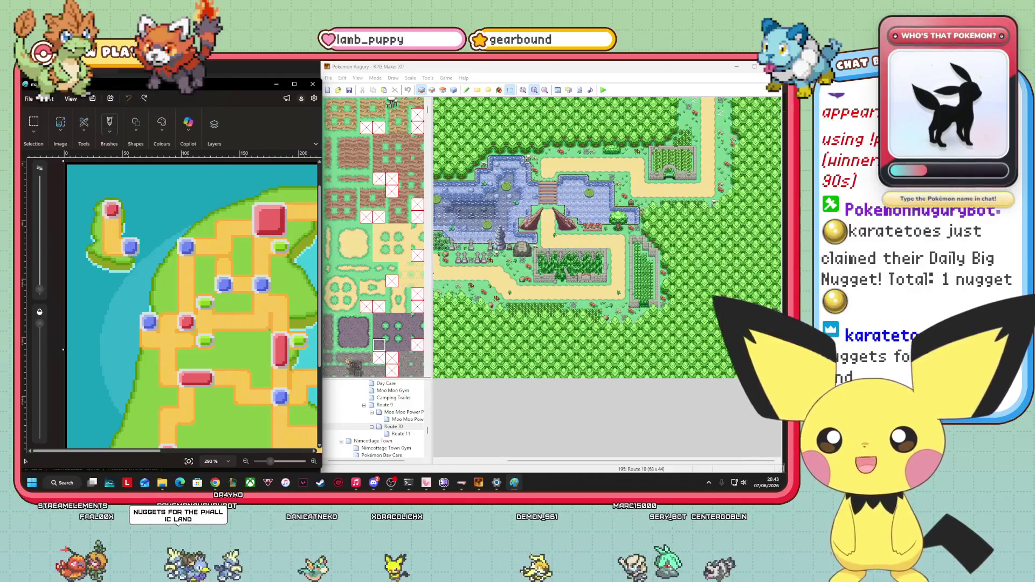
{"action": "left_click", "coordinate": [400, 433]}
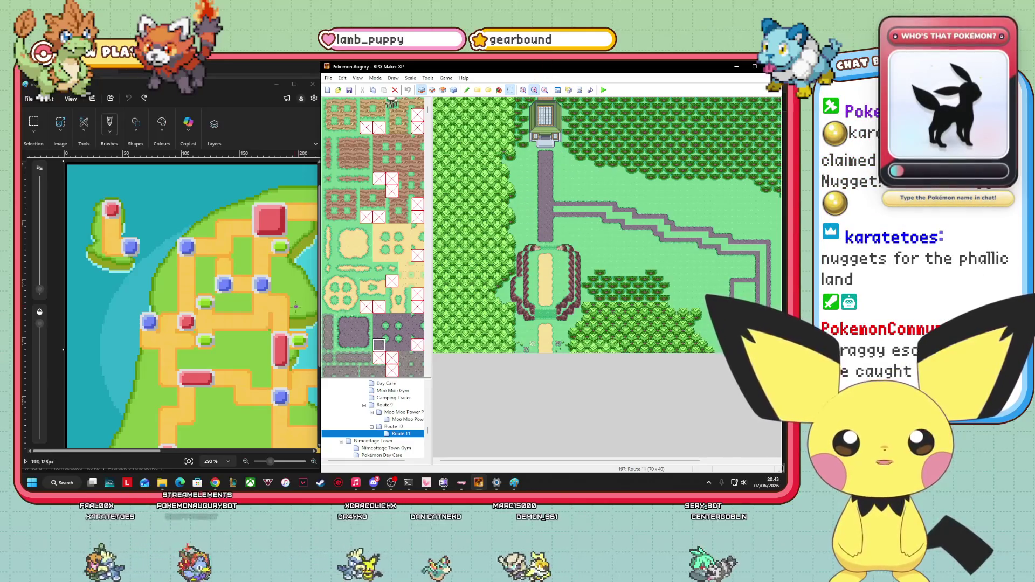
- Place a purple mark on the Paint region map
{"action": "left_click", "coordinate": [263, 302]}
{"action": "scroll", "coordinate": [381, 379], "scroll_direction": "up", "scroll_amount": 10}
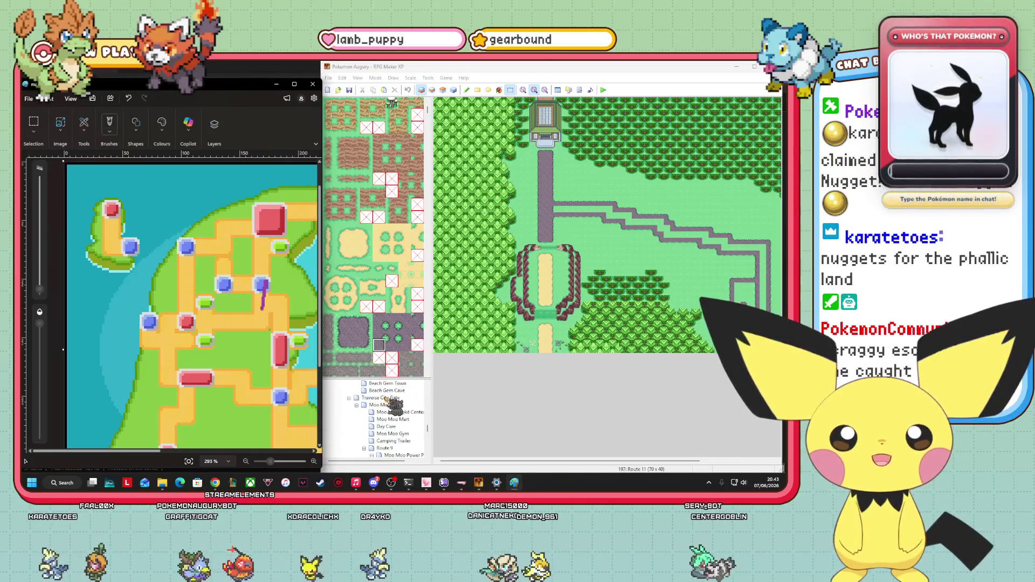
{"action": "scroll", "coordinate": [397, 425], "scroll_direction": "up", "scroll_amount": 10}
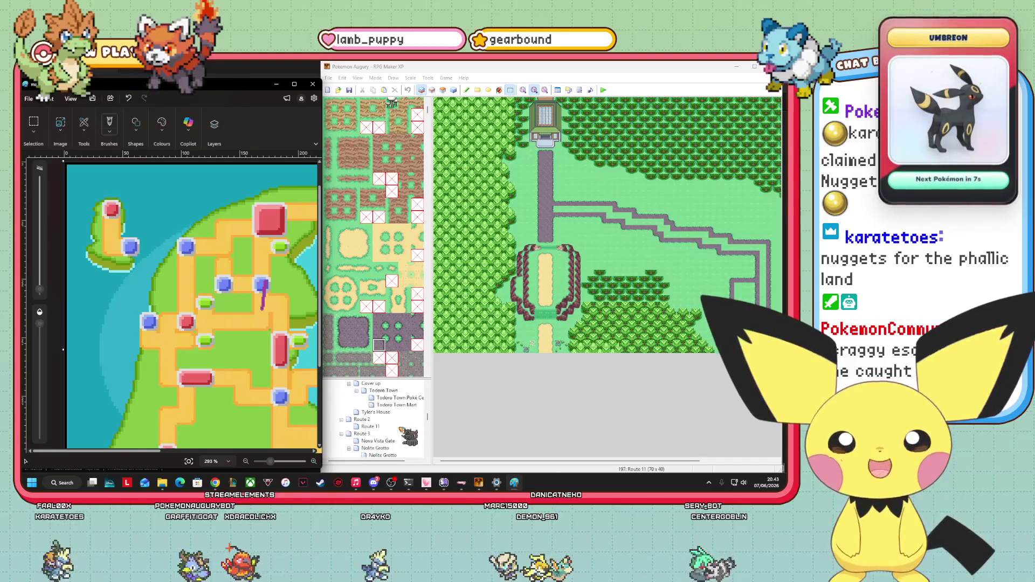
- Check Todoro Town and the other Route 11, then return to the first Route 11
{"action": "left_click", "coordinate": [391, 434]}
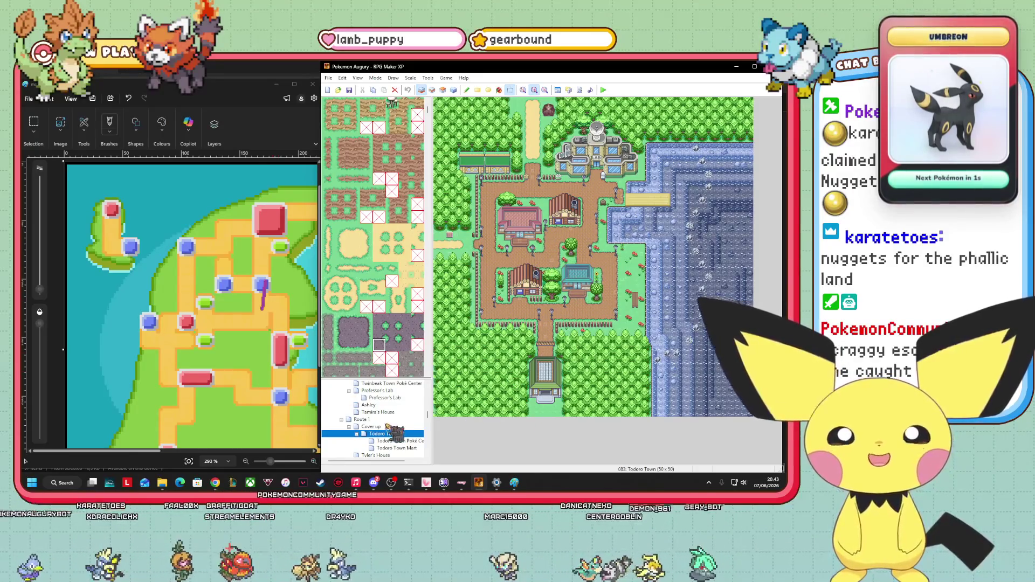
{"action": "scroll", "coordinate": [393, 412], "scroll_direction": "down", "scroll_amount": 3}
{"action": "left_click", "coordinate": [385, 405]}
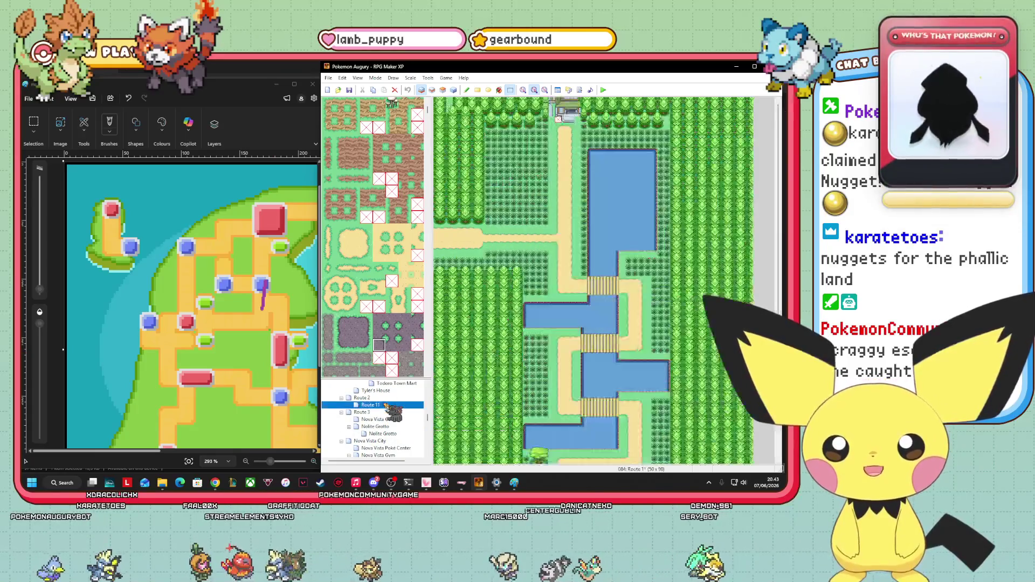
{"action": "scroll", "coordinate": [386, 426], "scroll_direction": "down", "scroll_amount": 5}
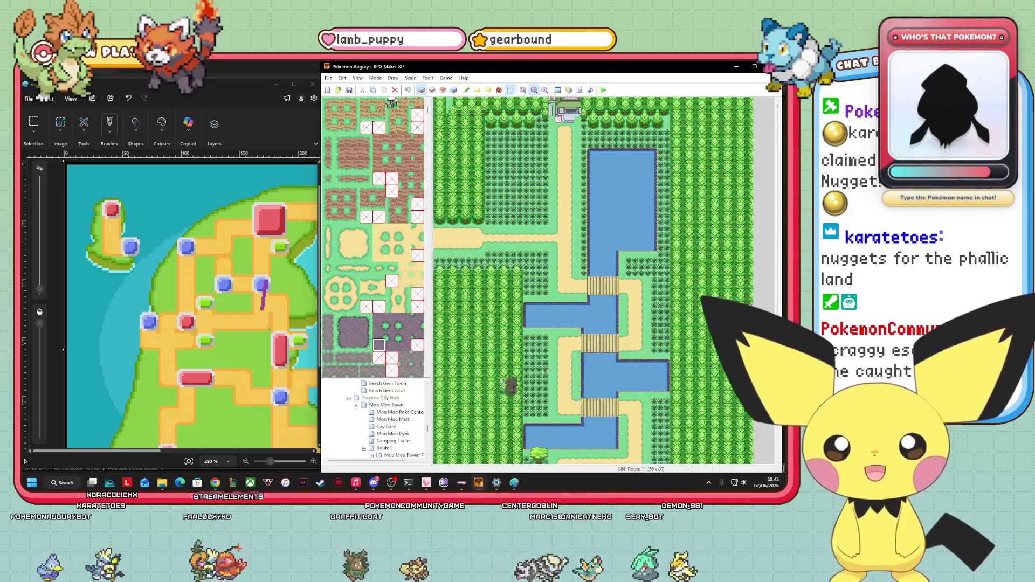
{"action": "scroll", "coordinate": [392, 431], "scroll_direction": "down", "scroll_amount": 5}
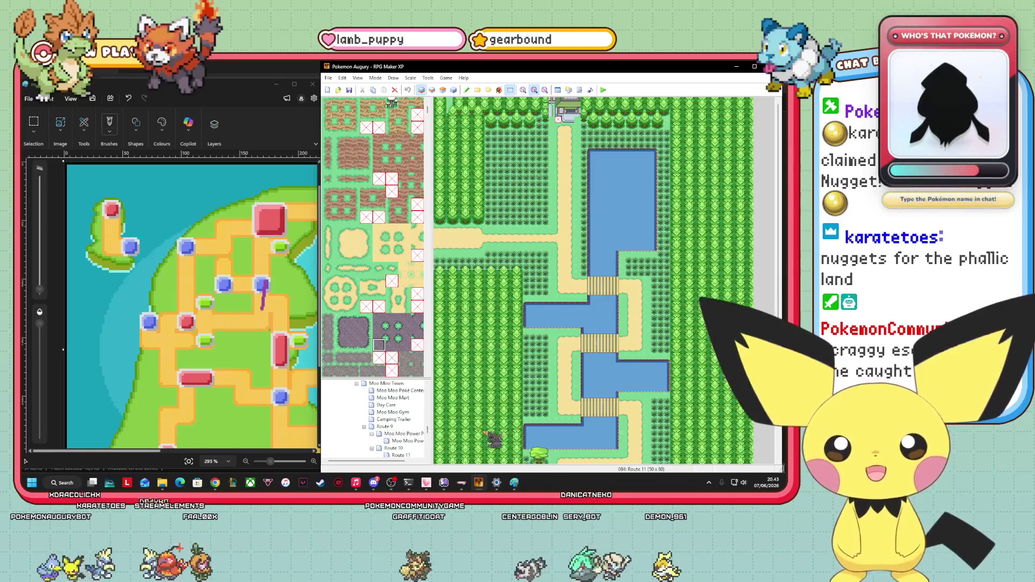
{"action": "scroll", "coordinate": [420, 436], "scroll_direction": "down", "scroll_amount": 1}
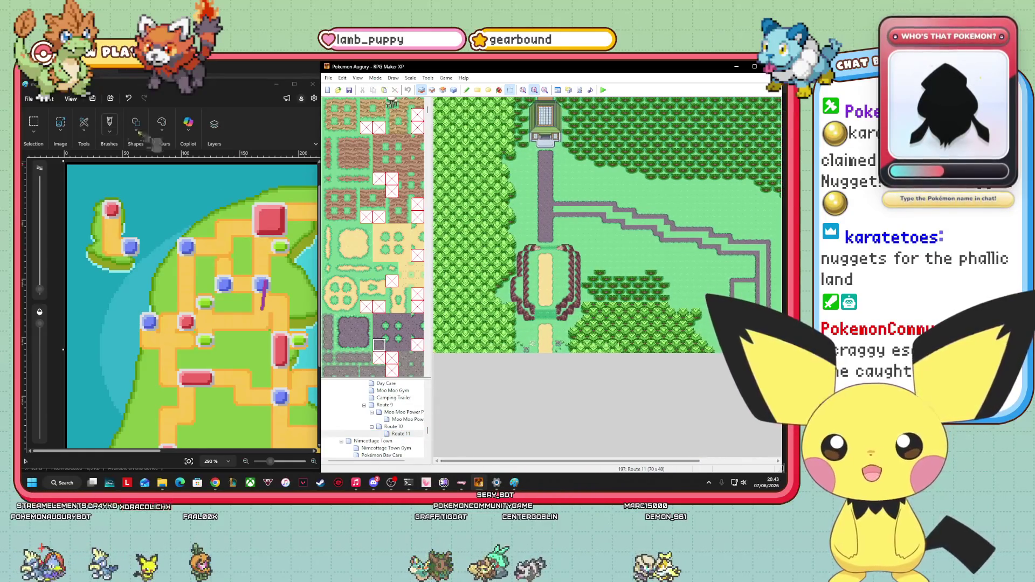
{"action": "key", "text": "alt+Tab"}
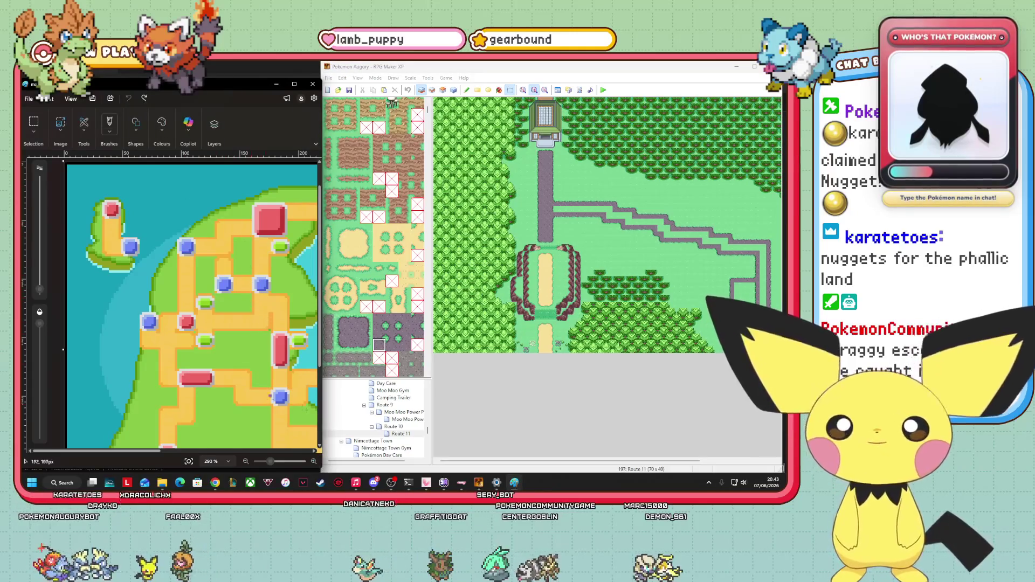
{"action": "scroll", "coordinate": [415, 434], "scroll_direction": "up", "scroll_amount": 5}
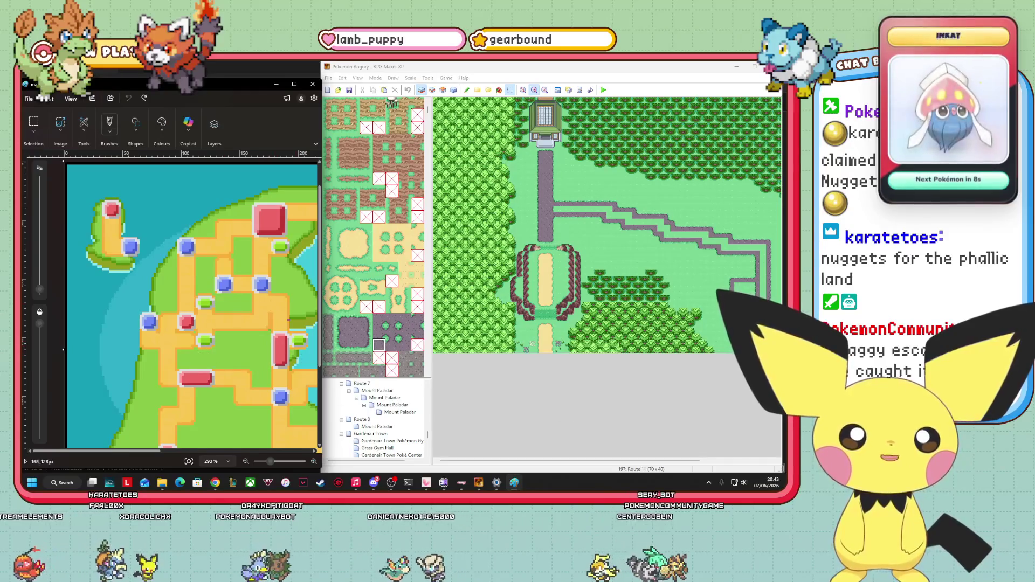
{"action": "scroll", "coordinate": [414, 414], "scroll_direction": "down", "scroll_amount": 5}
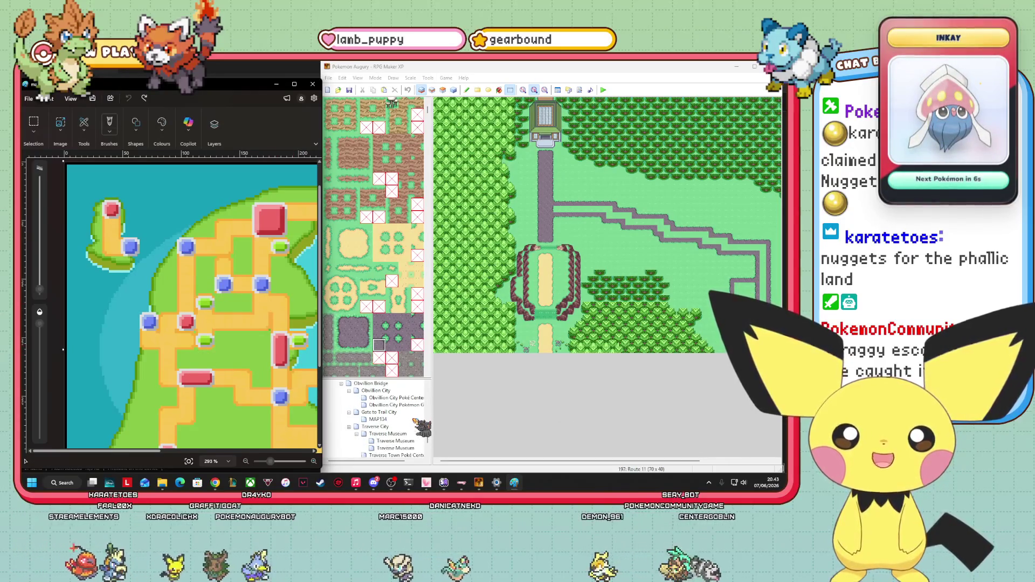
- Open Traverse City, scroll up and down through it, then switch to 1:1 view
{"action": "left_click", "coordinate": [384, 427]}
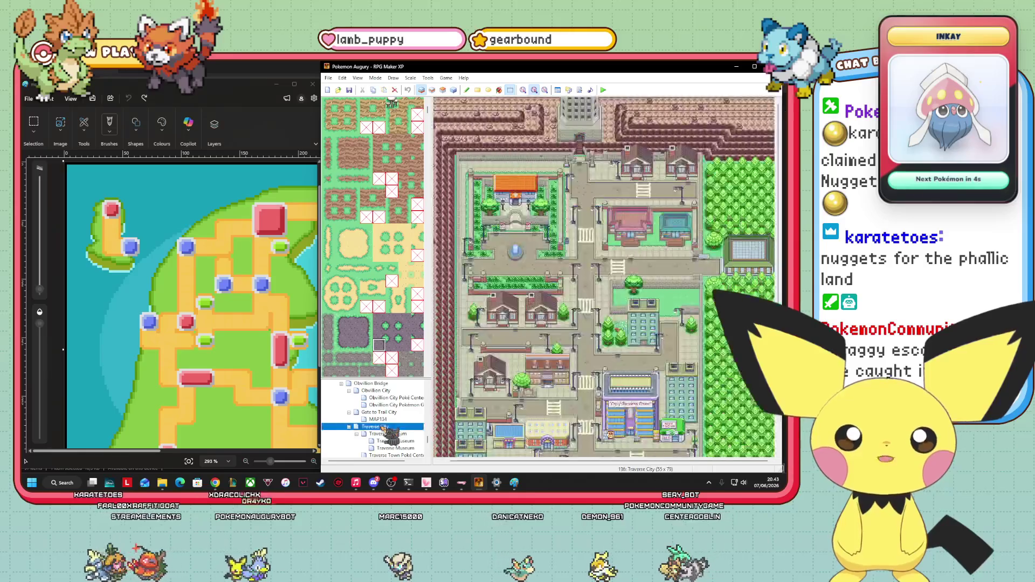
{"action": "scroll", "coordinate": [778, 202], "scroll_direction": "down", "scroll_amount": 5}
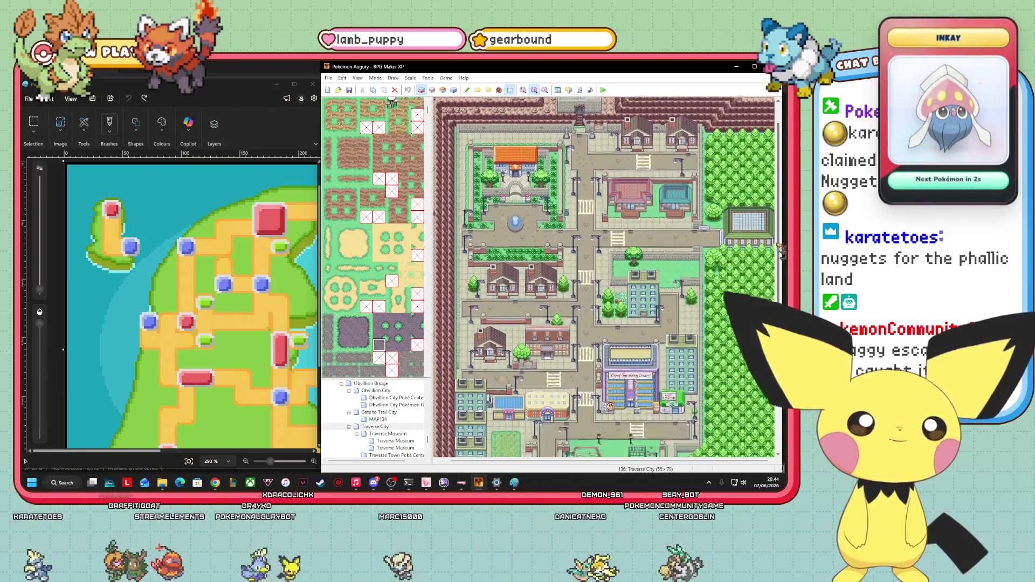
{"action": "scroll", "coordinate": [778, 202], "scroll_direction": "down", "scroll_amount": 3}
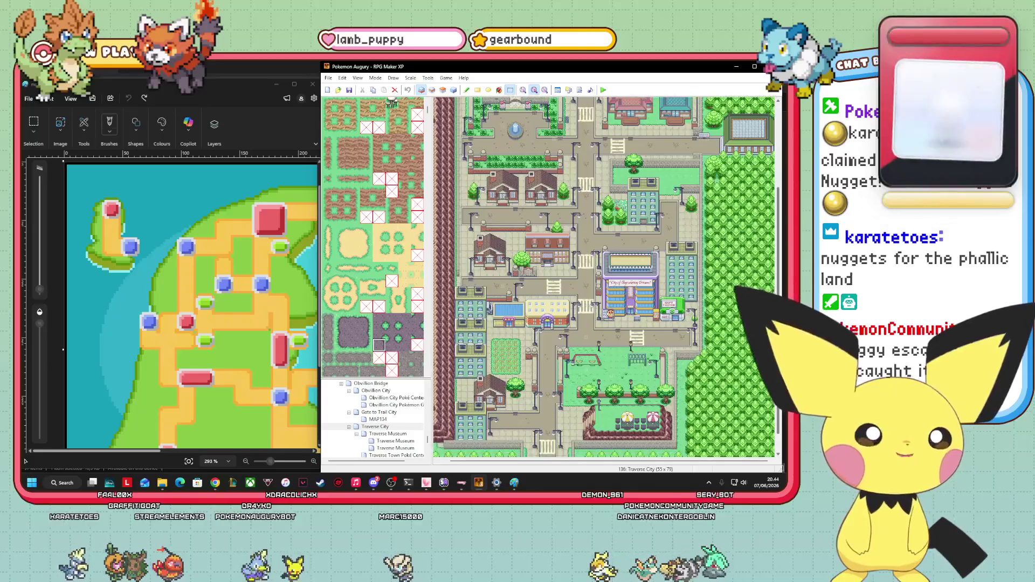
{"action": "scroll", "coordinate": [777, 202], "scroll_direction": "up", "scroll_amount": 5}
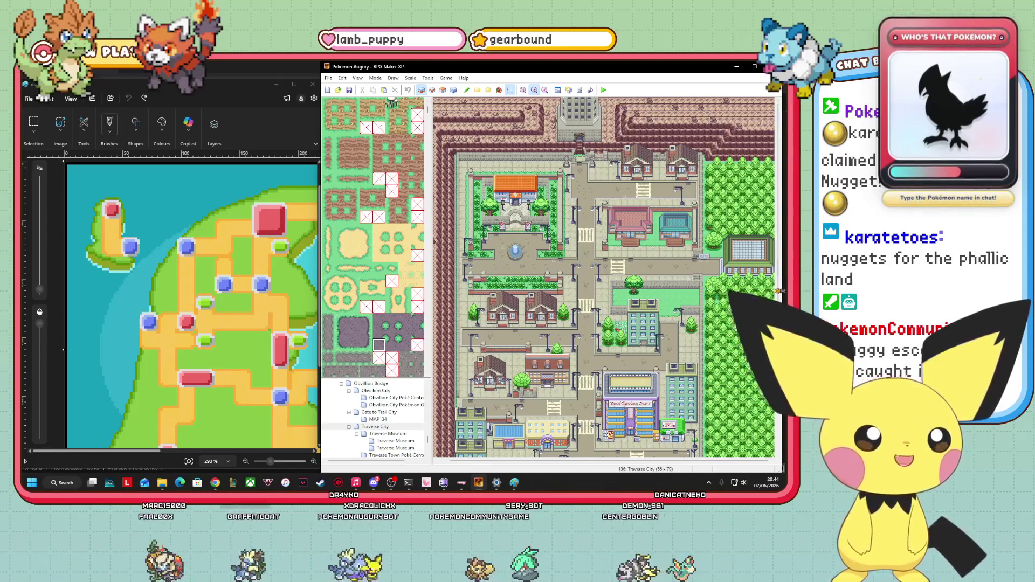
{"action": "scroll", "coordinate": [780, 299], "scroll_direction": "down", "scroll_amount": 4}
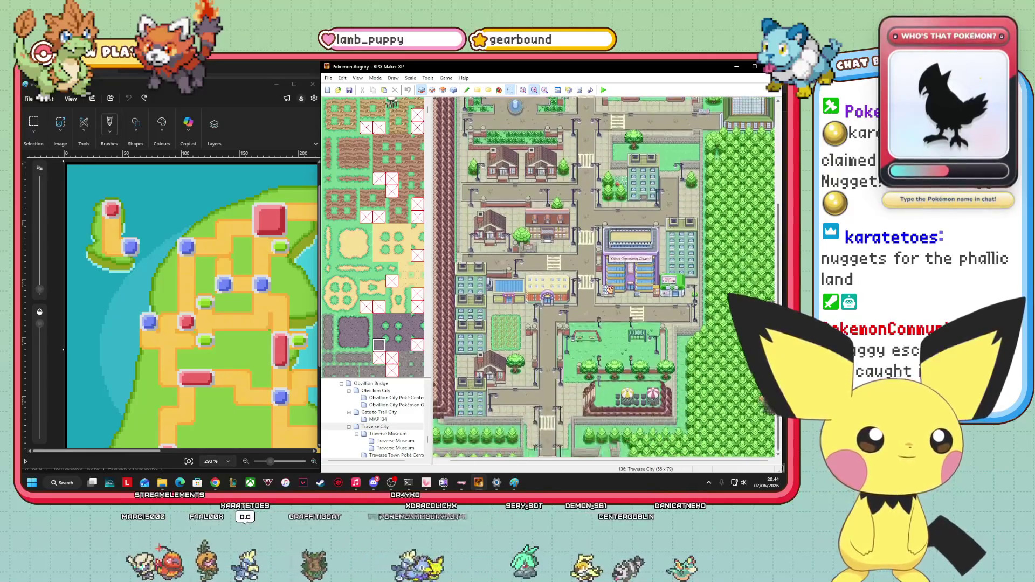
{"action": "scroll", "coordinate": [781, 299], "scroll_direction": "down", "scroll_amount": 5}
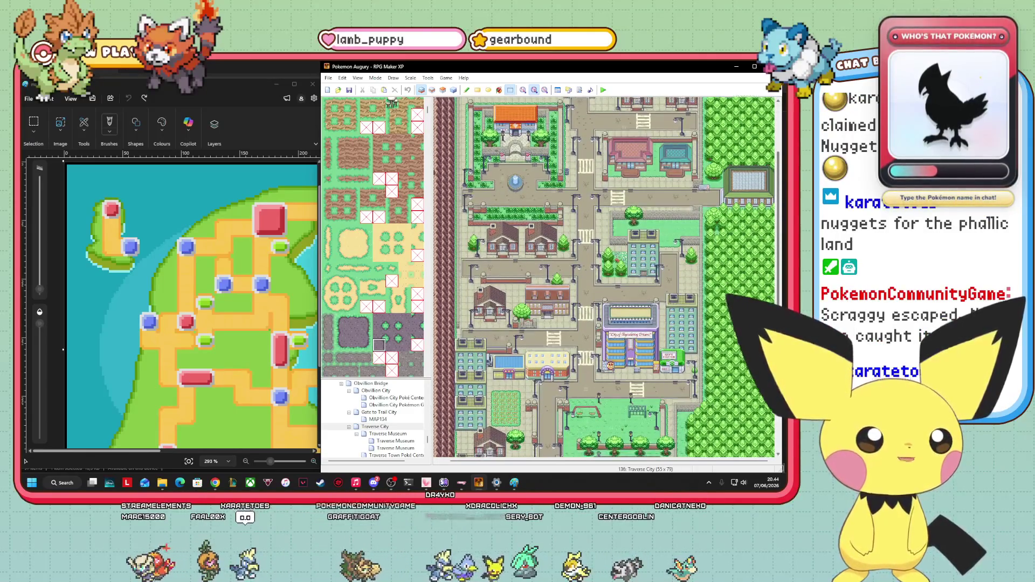
{"action": "scroll", "coordinate": [781, 300], "scroll_direction": "down", "scroll_amount": 5}
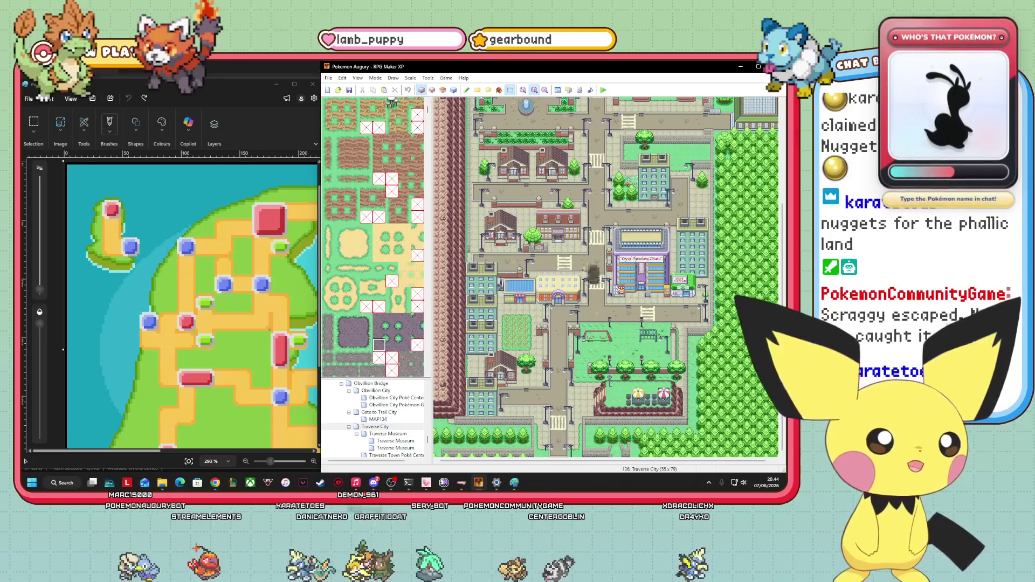
{"action": "scroll", "coordinate": [606, 275], "scroll_direction": "up", "scroll_amount": 5}
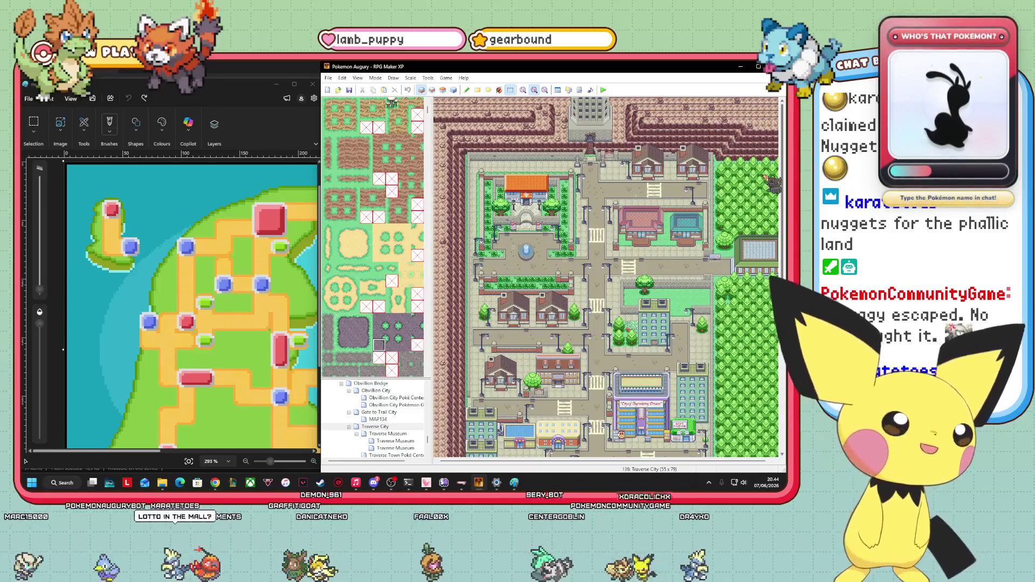
{"action": "scroll", "coordinate": [606, 275], "scroll_direction": "down", "scroll_amount": 1}
{"action": "scroll", "coordinate": [606, 274], "scroll_direction": "down", "scroll_amount": 5}
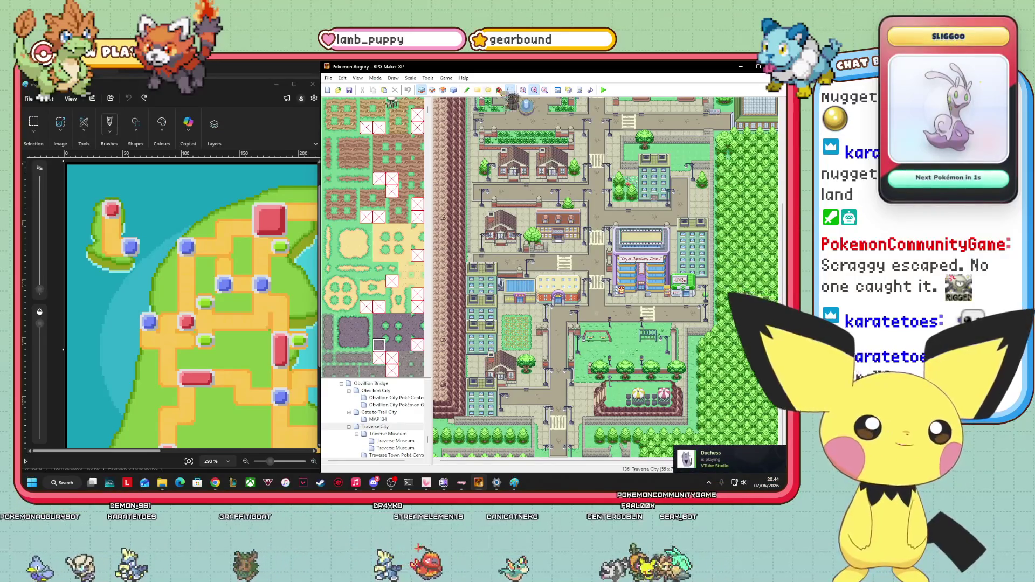
{"action": "left_click", "coordinate": [523, 90]}
- Pan Traverse City to centre the City of Skyrocketing Dreams tower and adopt shop
{"action": "scroll", "coordinate": [604, 277], "scroll_direction": "right", "scroll_amount": 10}
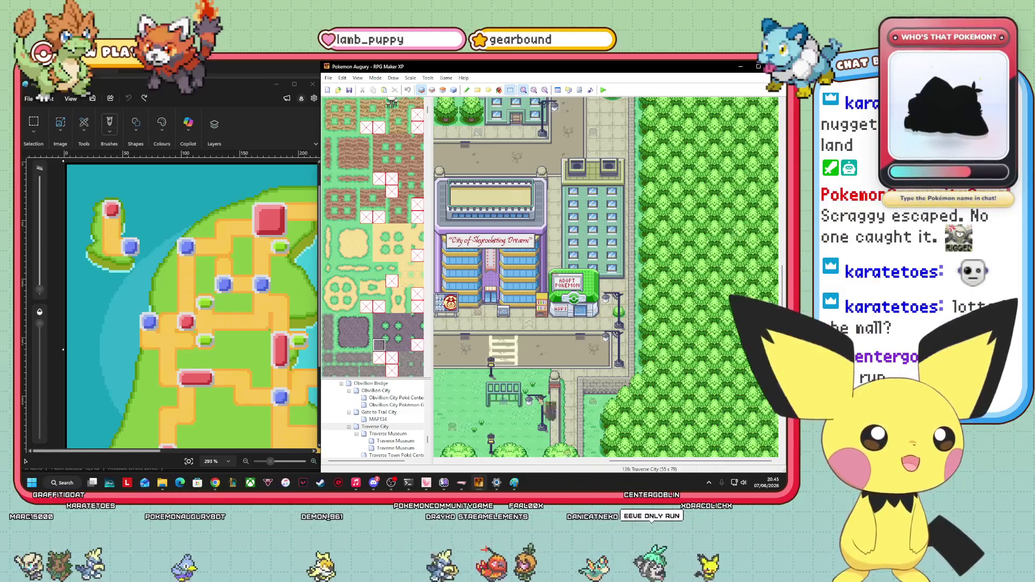
{"action": "scroll", "coordinate": [606, 277], "scroll_direction": "left", "scroll_amount": 2}
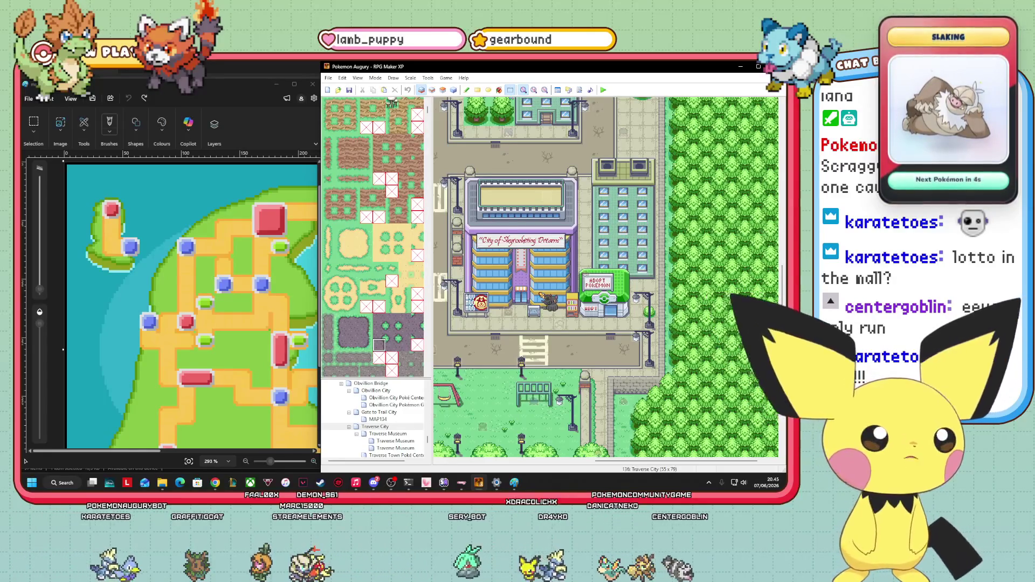
{"action": "left_click_drag", "start_coordinate": [642, 464], "coordinate": [556, 464]}
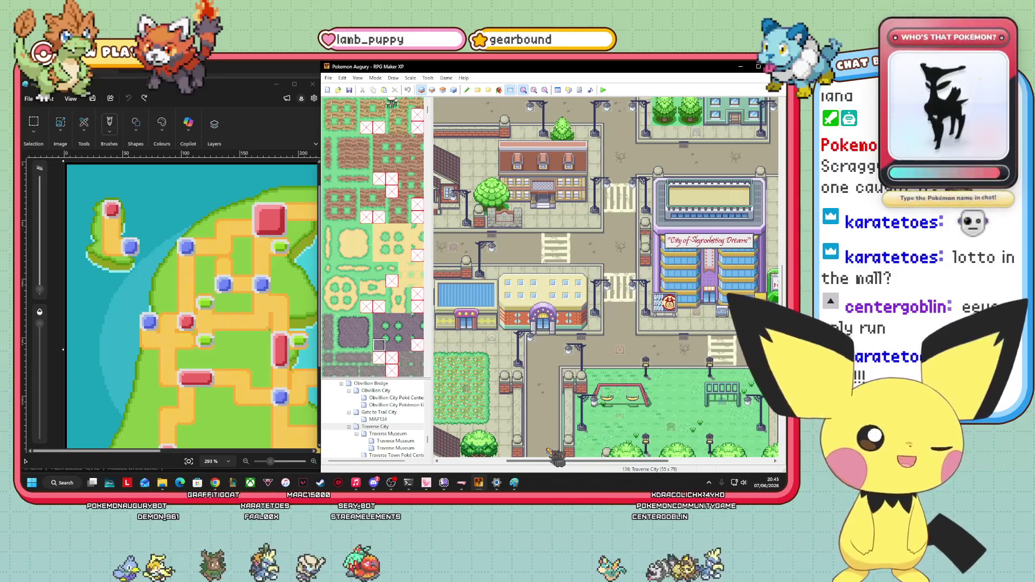
{"action": "mouse_move", "coordinate": [557, 460]}
{"action": "left_mouse_down"}
{"action": "mouse_move", "coordinate": [652, 463]}
{"action": "mouse_move", "coordinate": [521, 481]}
{"action": "left_mouse_up"}
{"action": "scroll", "coordinate": [605, 277], "scroll_direction": "right", "scroll_amount": 5}
{"action": "scroll", "coordinate": [605, 277], "scroll_direction": "right", "scroll_amount": 2}
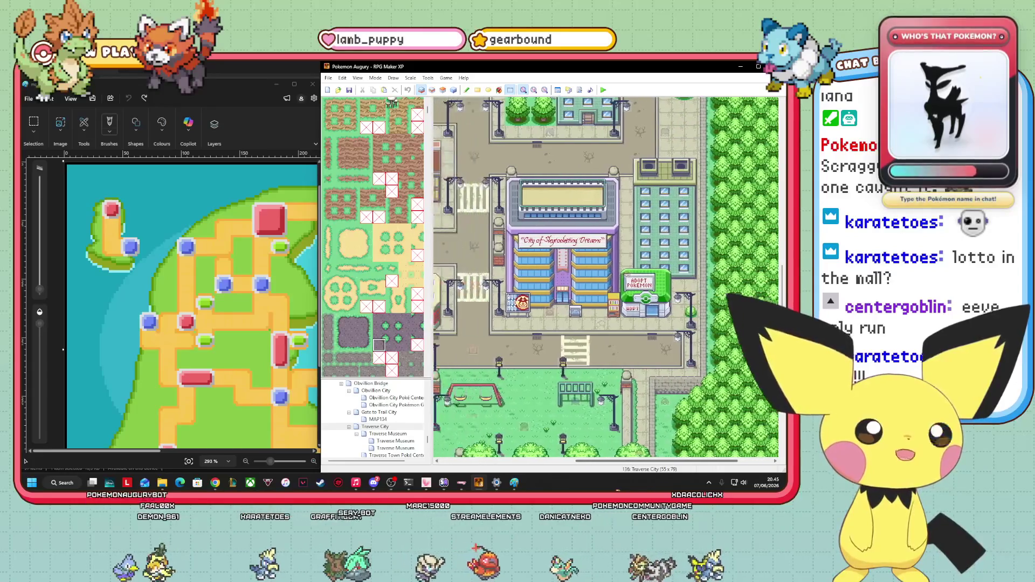
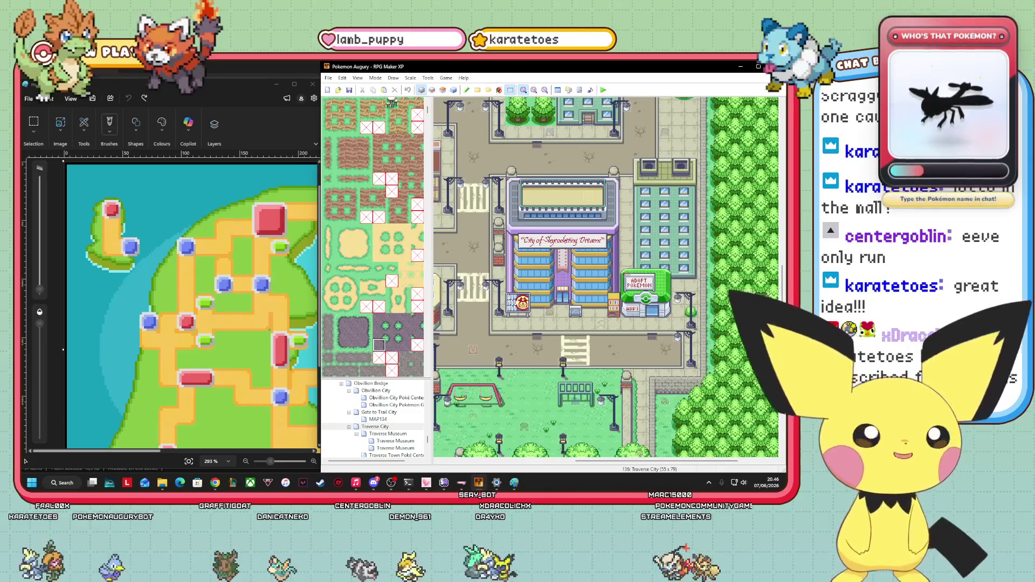
- Pan and scroll around the Traverse City map to survey it
{"action": "mouse_move", "coordinate": [644, 463]}
{"action": "left_mouse_down"}
{"action": "mouse_move", "coordinate": [492, 464]}
{"action": "mouse_move", "coordinate": [661, 463]}
{"action": "left_mouse_up"}
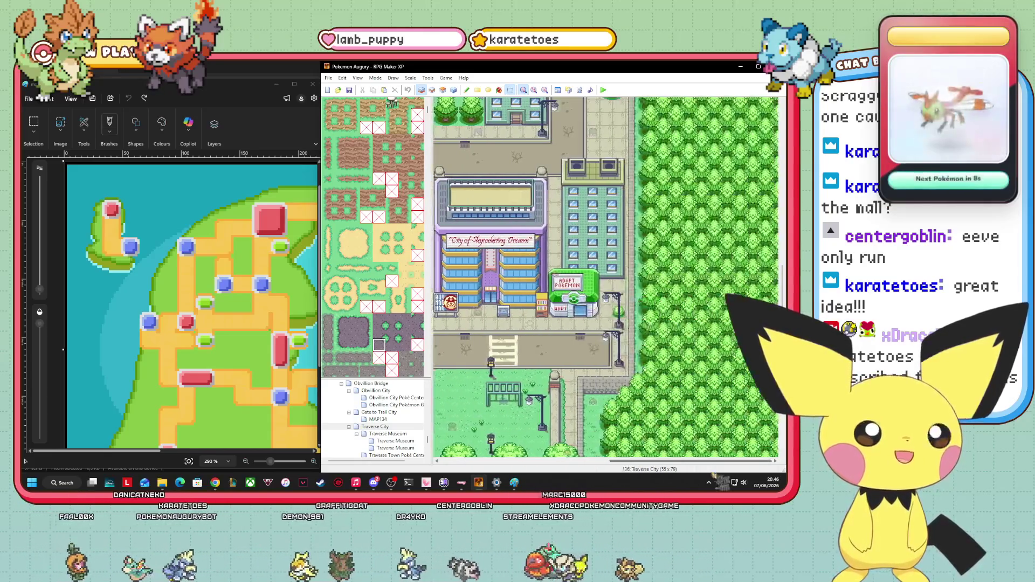
{"action": "scroll", "coordinate": [606, 276], "scroll_direction": "up", "scroll_amount": 5}
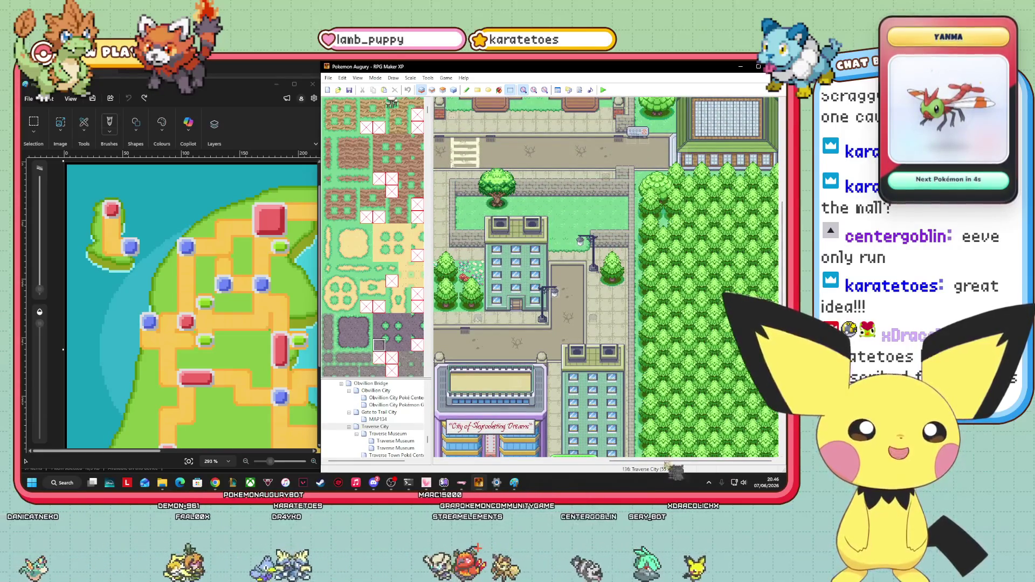
{"action": "left_click_drag", "start_coordinate": [662, 462], "coordinate": [541, 473]}
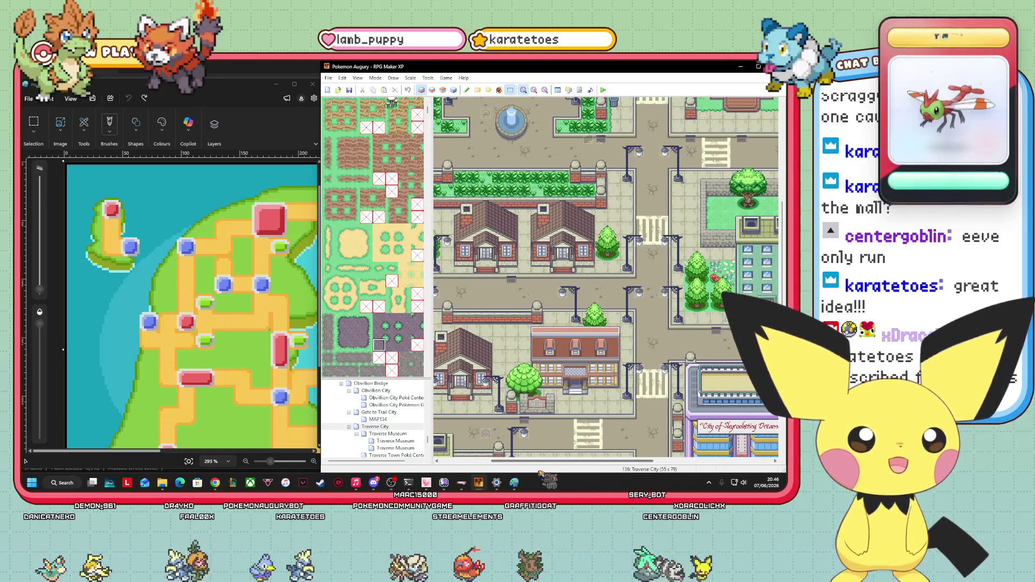
{"action": "left_click_drag", "start_coordinate": [540, 472], "coordinate": [571, 473]}
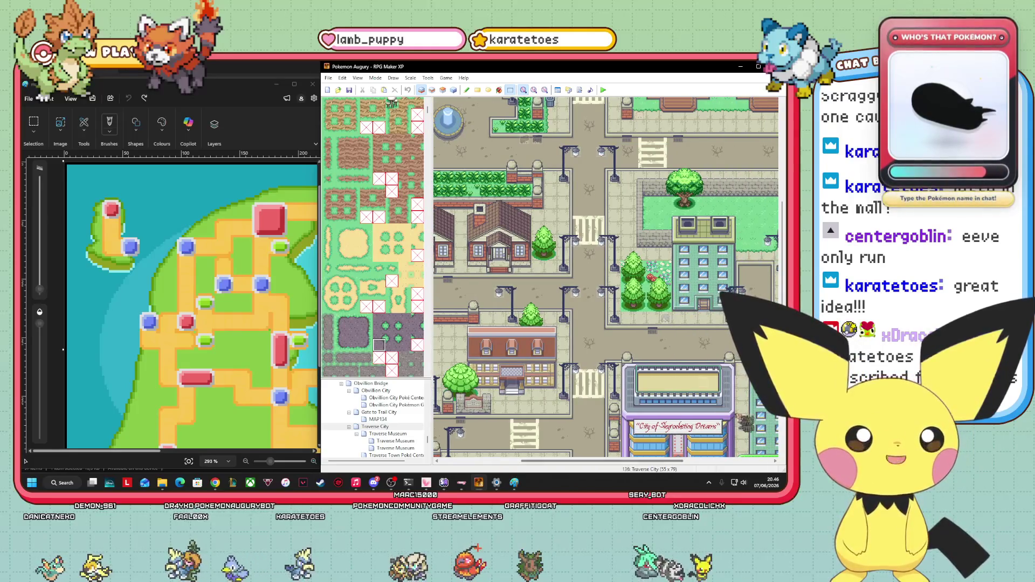
{"action": "scroll", "coordinate": [606, 277], "scroll_direction": "down", "scroll_amount": 10}
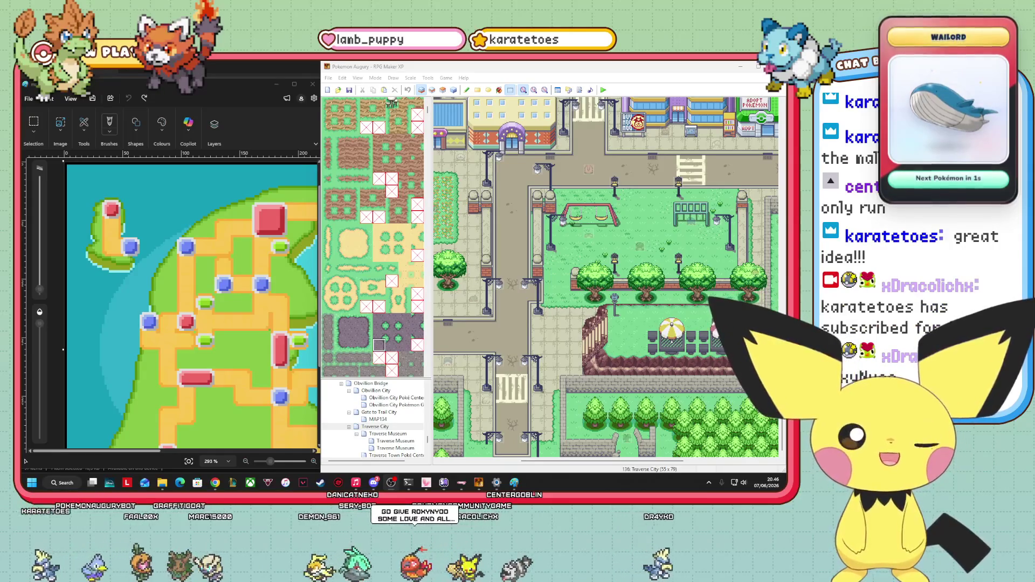
{"action": "mouse_move", "coordinate": [684, 462]}
{"action": "left_mouse_down"}
{"action": "mouse_move", "coordinate": [742, 467]}
{"action": "mouse_move", "coordinate": [594, 464]}
{"action": "left_mouse_up"}
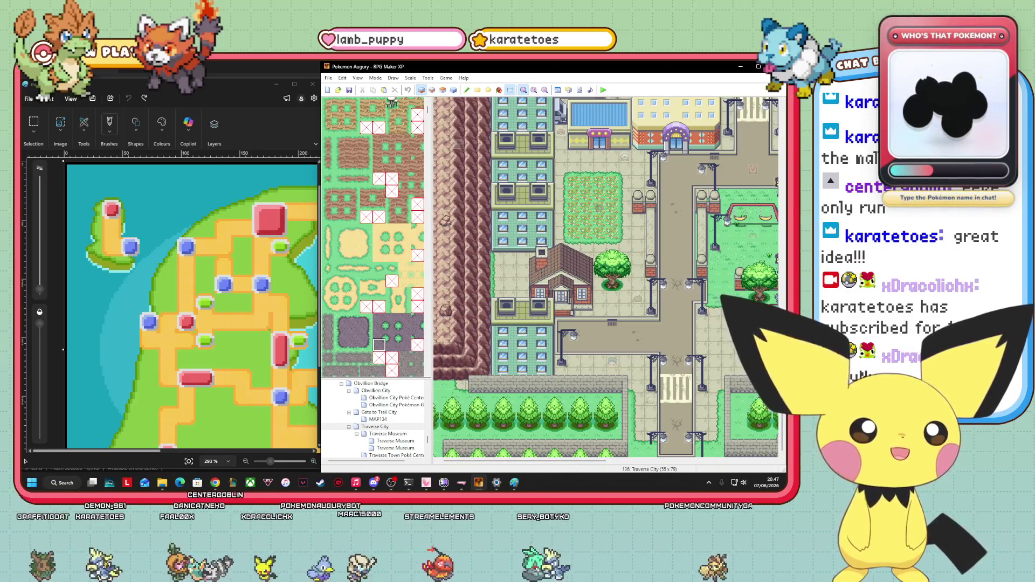
{"action": "scroll", "coordinate": [606, 277], "scroll_direction": "up", "scroll_amount": 5}
{"action": "scroll", "coordinate": [607, 276], "scroll_direction": "right", "scroll_amount": 3}
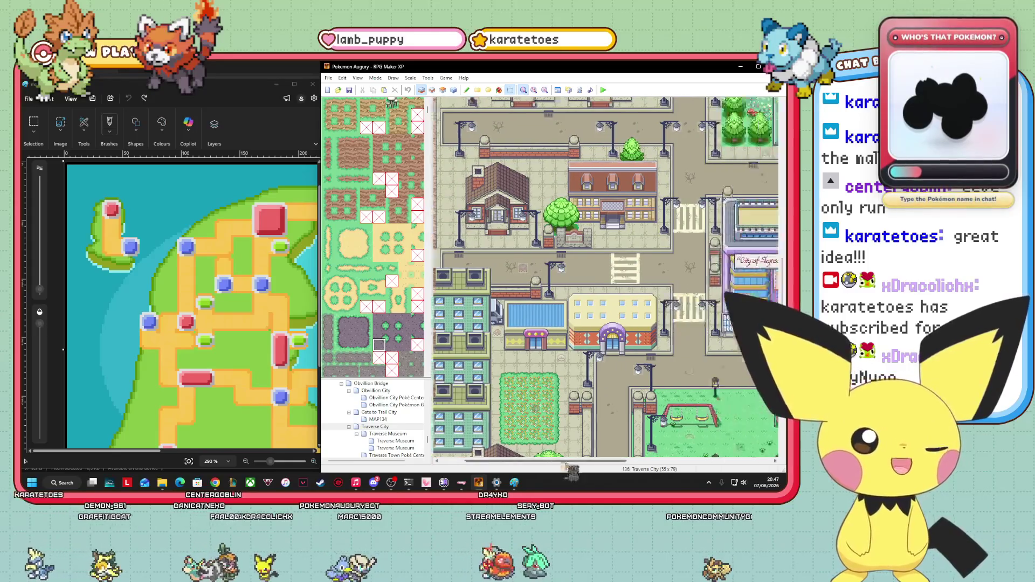
{"action": "scroll", "coordinate": [606, 276], "scroll_direction": "left", "scroll_amount": 2}
{"action": "scroll", "coordinate": [606, 277], "scroll_direction": "right", "scroll_amount": 10}
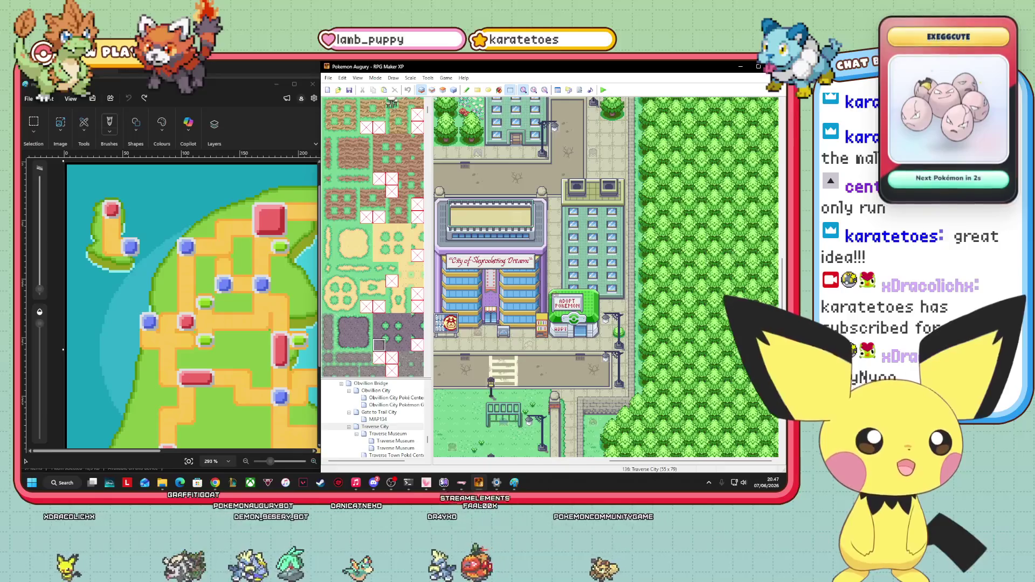
{"action": "scroll", "coordinate": [606, 275], "scroll_direction": "up", "scroll_amount": 3}
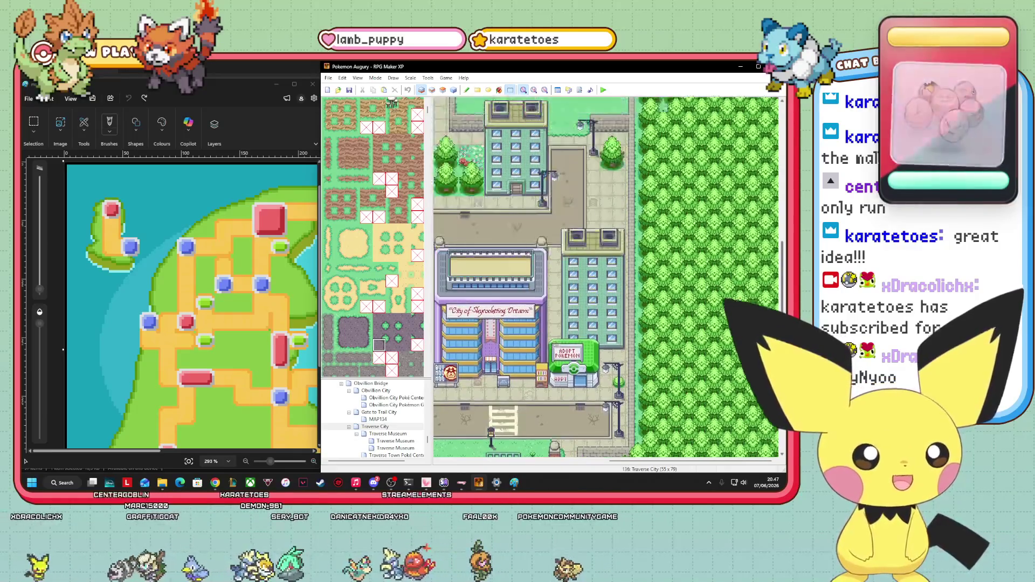
{"action": "scroll", "coordinate": [606, 277], "scroll_direction": "down", "scroll_amount": 5}
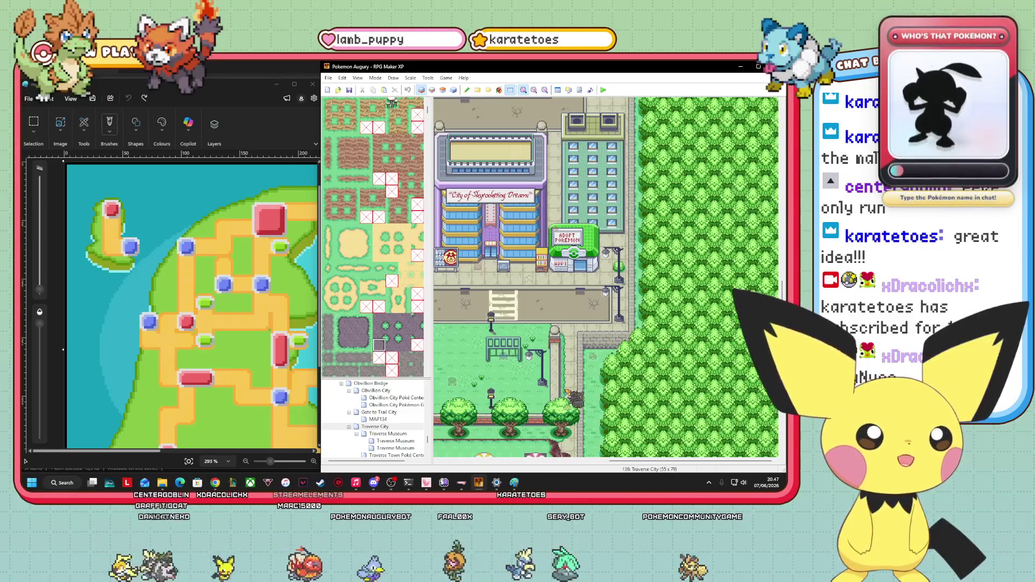
{"action": "left_click_drag", "start_coordinate": [622, 462], "coordinate": [534, 462]}
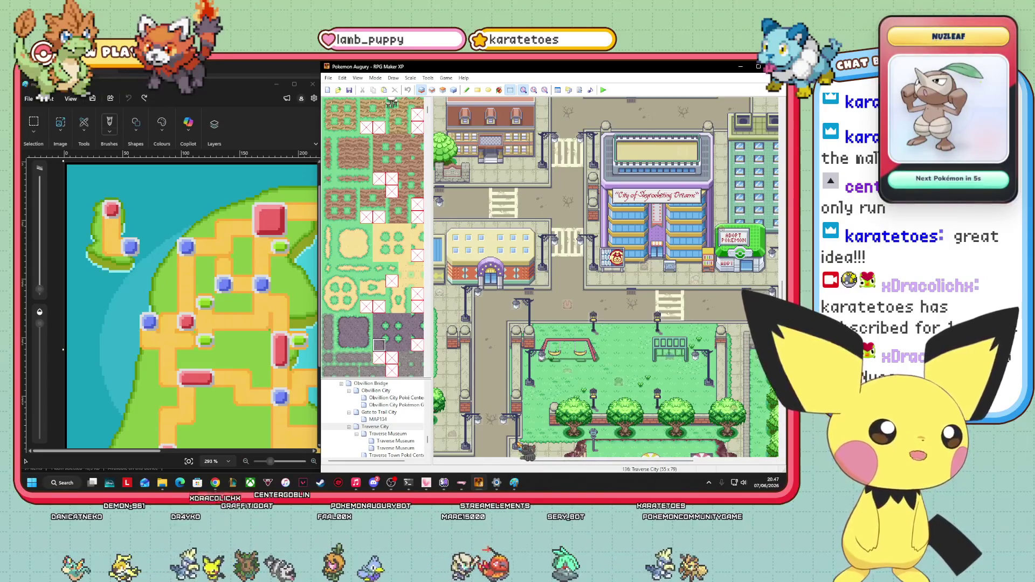
{"action": "mouse_move", "coordinate": [527, 462]}
{"action": "left_mouse_down"}
{"action": "mouse_move", "coordinate": [681, 474]}
{"action": "mouse_move", "coordinate": [599, 476]}
{"action": "left_mouse_up"}
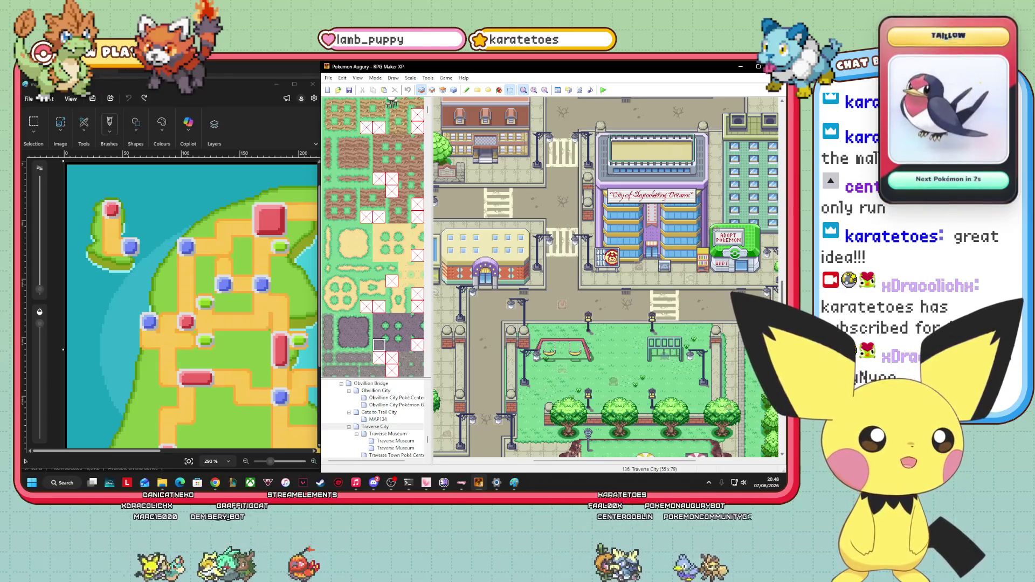
{"action": "scroll", "coordinate": [417, 434], "scroll_direction": "down", "scroll_amount": 1}
{"action": "scroll", "coordinate": [412, 431], "scroll_direction": "down", "scroll_amount": 5}
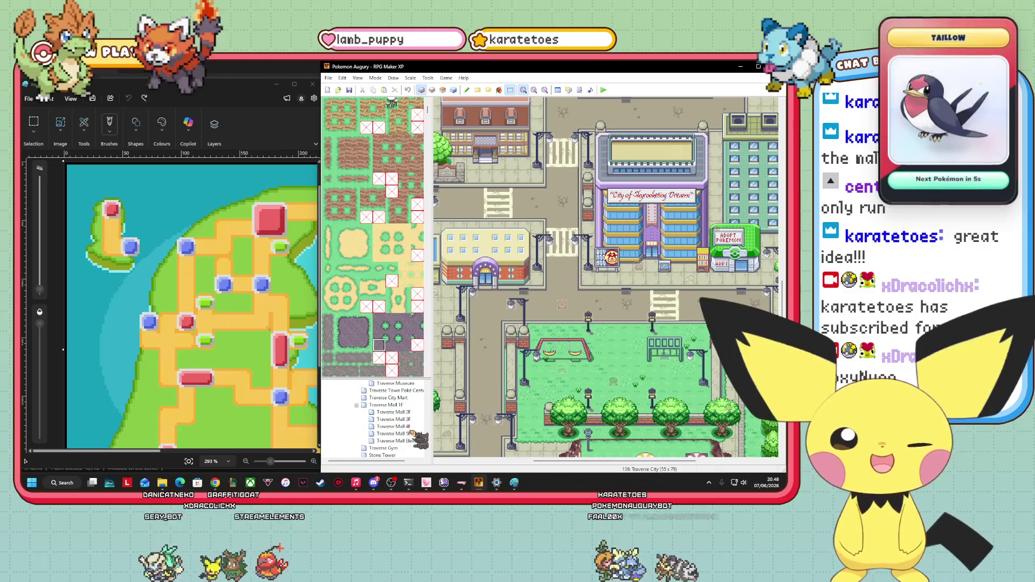
{"action": "scroll", "coordinate": [415, 431], "scroll_direction": "up", "scroll_amount": 3}
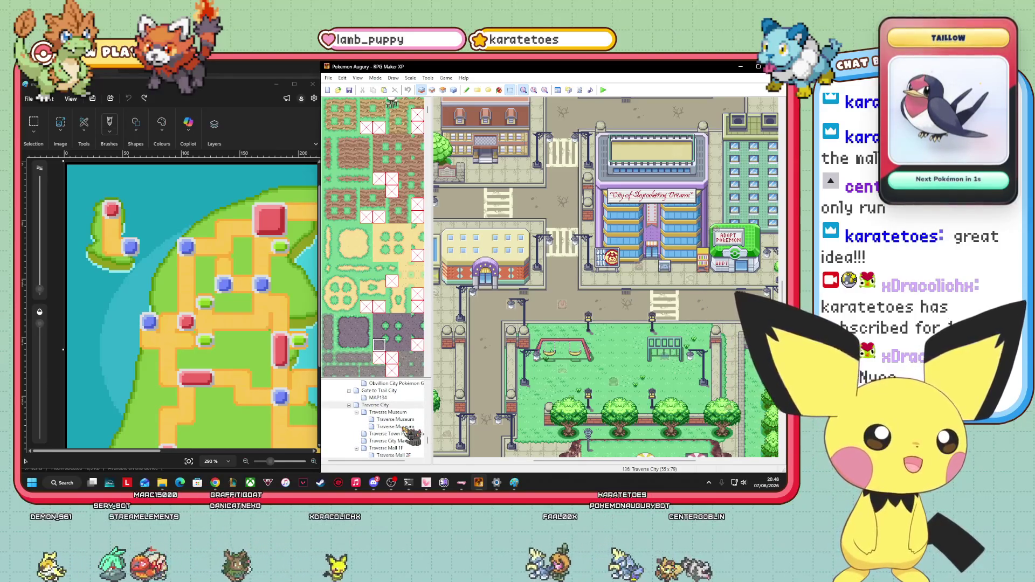
{"action": "scroll", "coordinate": [410, 430], "scroll_direction": "up", "scroll_amount": 2}
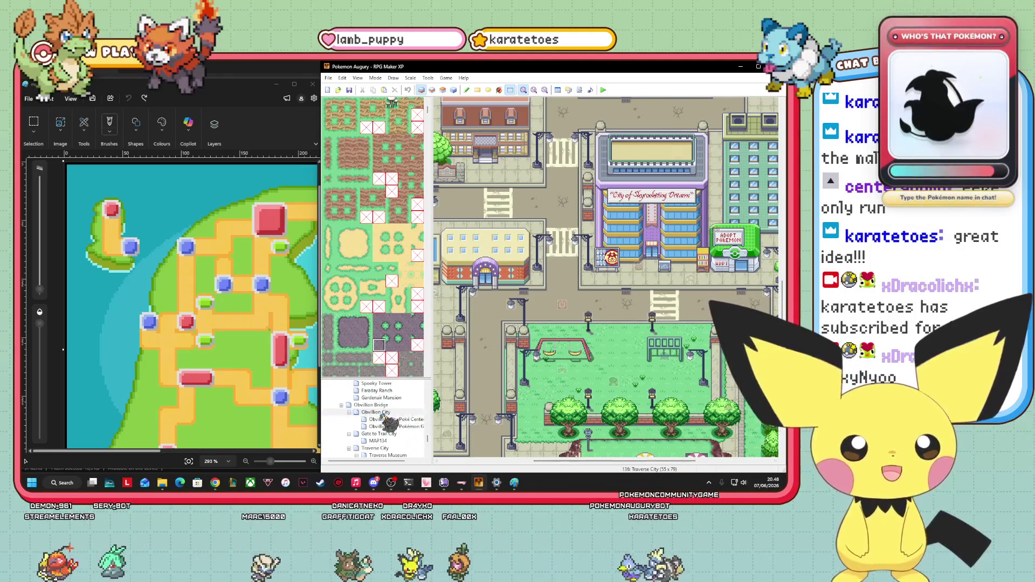
- Browse the Obvillion City, Gate to Trail City and MAP134 maps, then return to Traverse City
{"action": "left_click", "coordinate": [402, 412]}
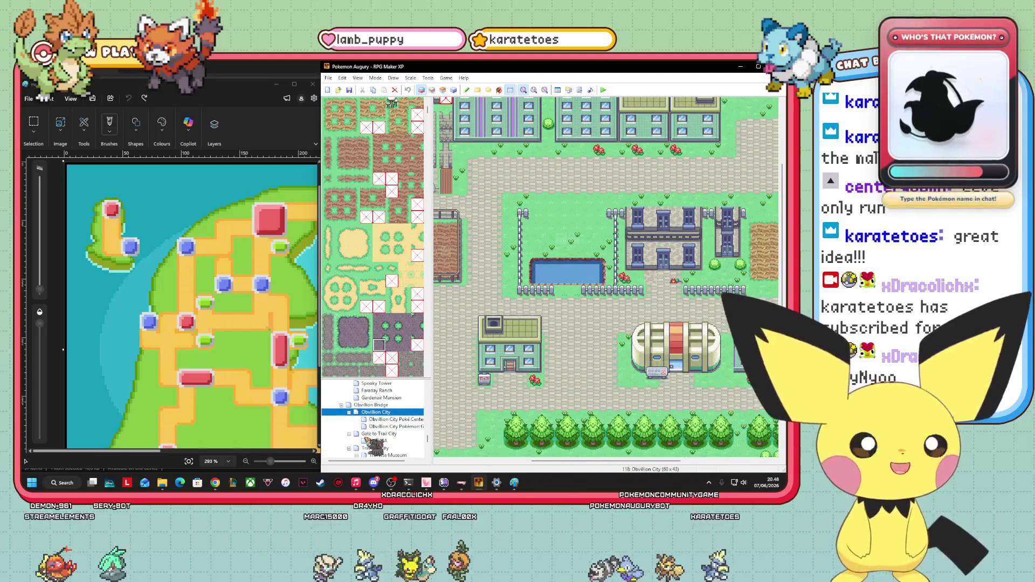
{"action": "left_click", "coordinate": [399, 434]}
{"action": "left_click", "coordinate": [400, 441]}
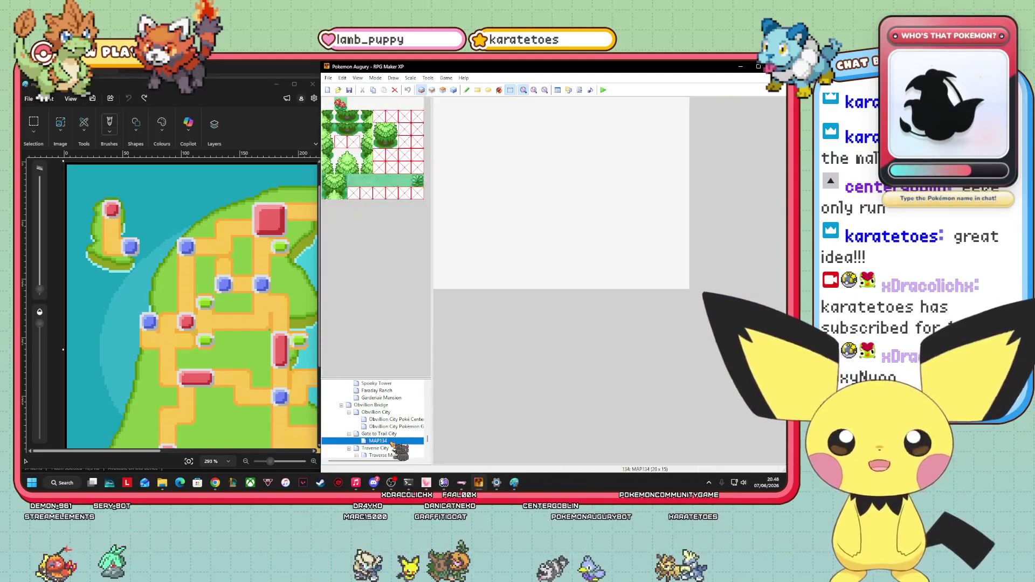
{"action": "left_click", "coordinate": [401, 455]}
{"action": "key", "text": "Up"}
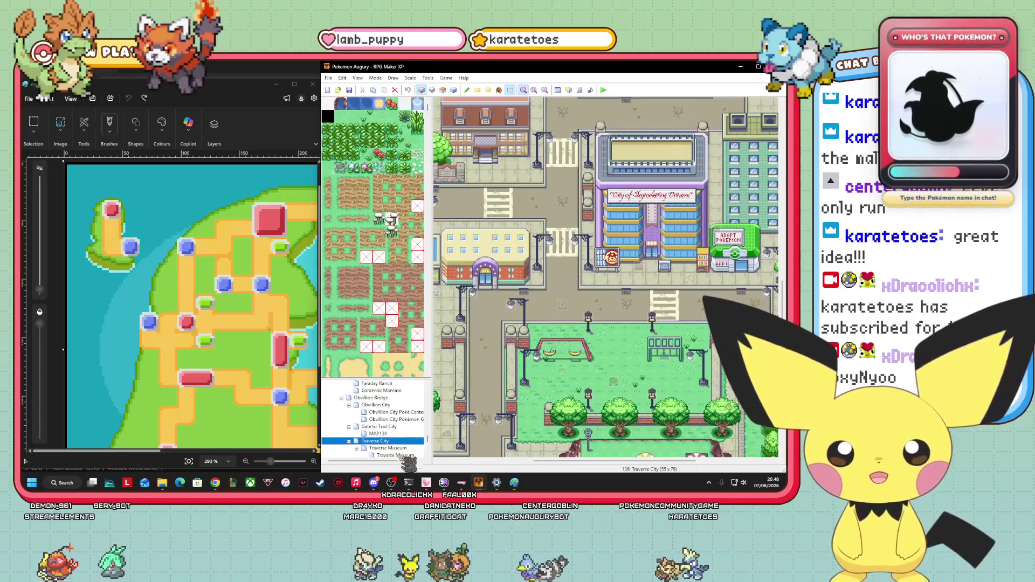
- Open the Traverse Museum interior and step through the maps that follow it
{"action": "scroll", "coordinate": [604, 275], "scroll_direction": "left", "scroll_amount": 3}
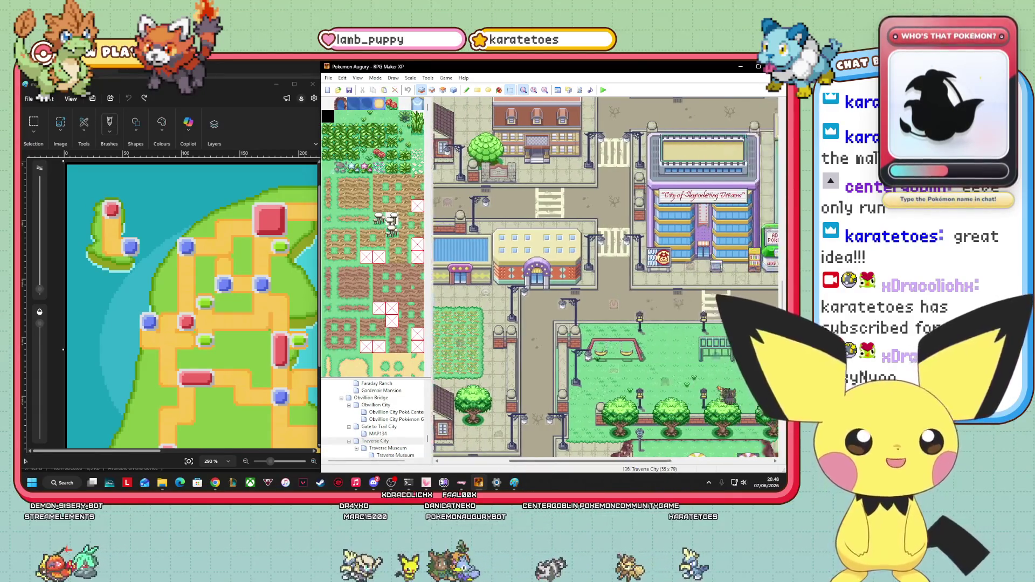
{"action": "scroll", "coordinate": [603, 275], "scroll_direction": "up", "scroll_amount": 5}
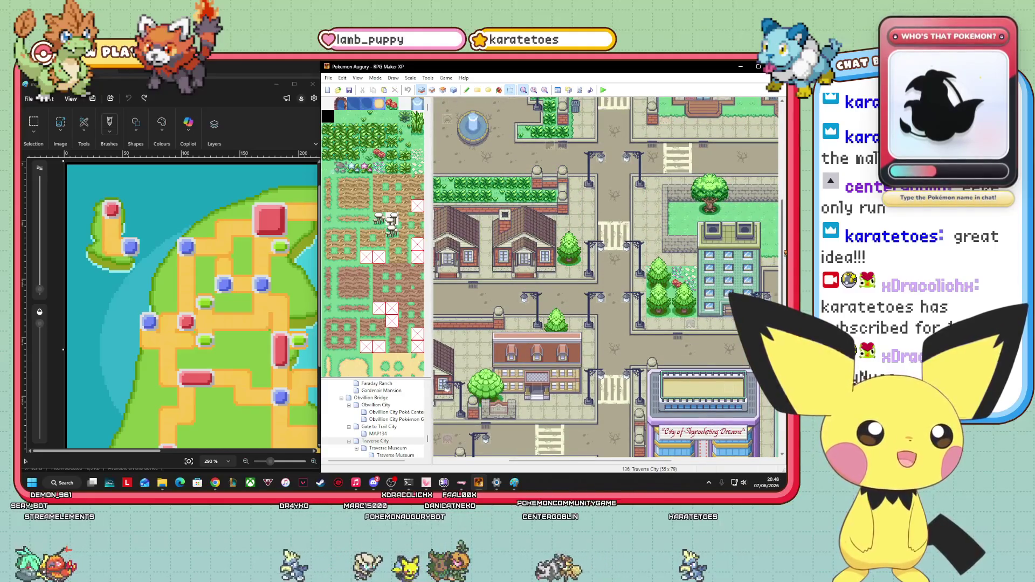
{"action": "left_click", "coordinate": [388, 448]}
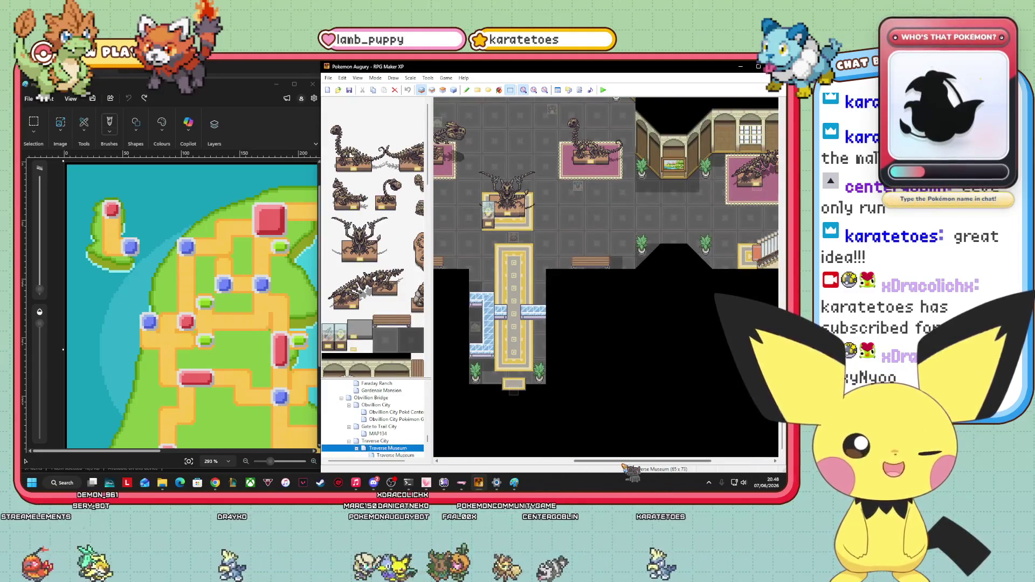
{"action": "scroll", "coordinate": [579, 452], "scroll_direction": "up", "scroll_amount": 1}
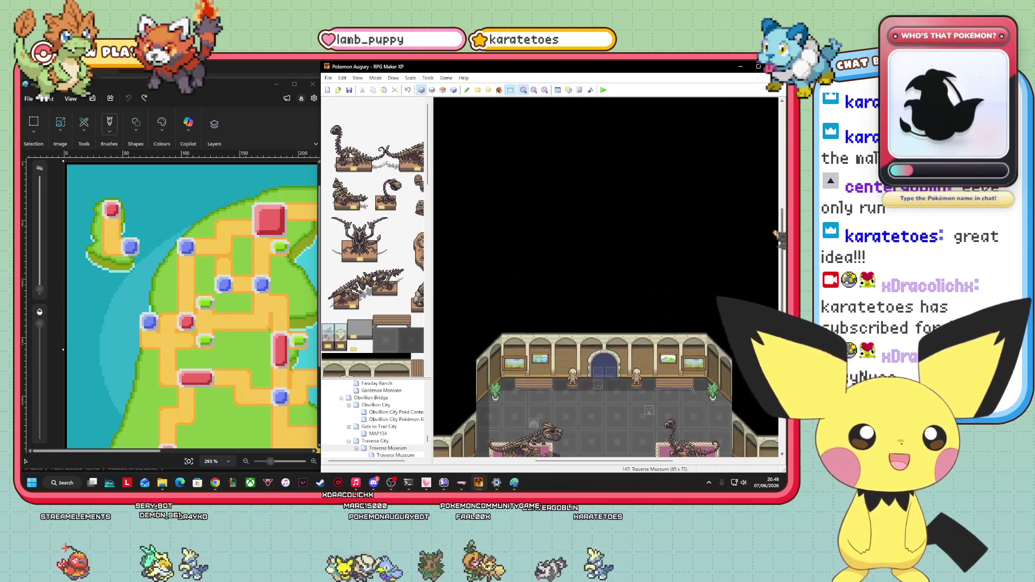
{"action": "mouse_move", "coordinate": [580, 457]}
{"action": "left_mouse_down"}
{"action": "mouse_move", "coordinate": [722, 459]}
{"action": "mouse_move", "coordinate": [539, 464]}
{"action": "mouse_move", "coordinate": [591, 461]}
{"action": "left_mouse_up"}
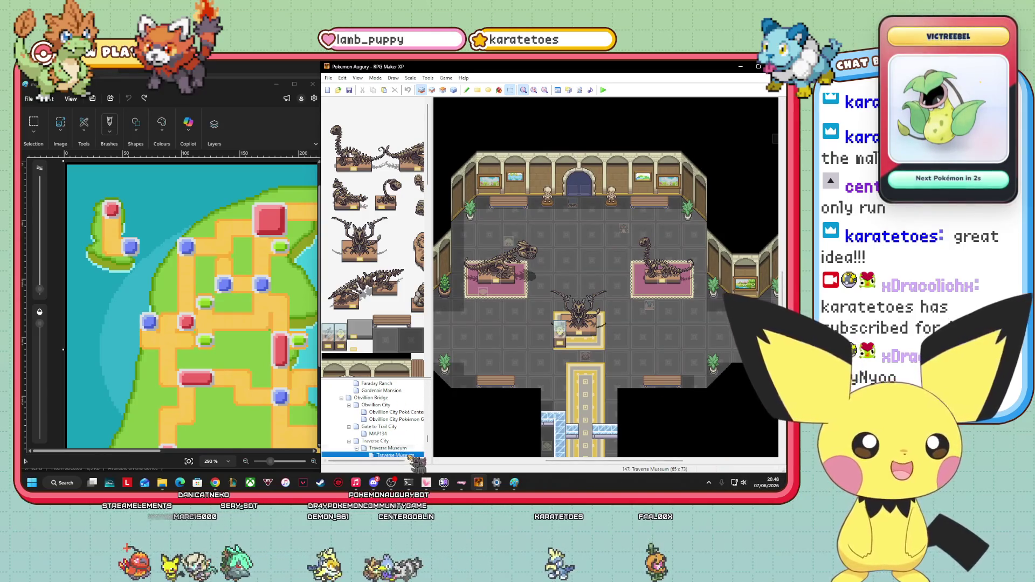
{"action": "key", "text": "Down"}
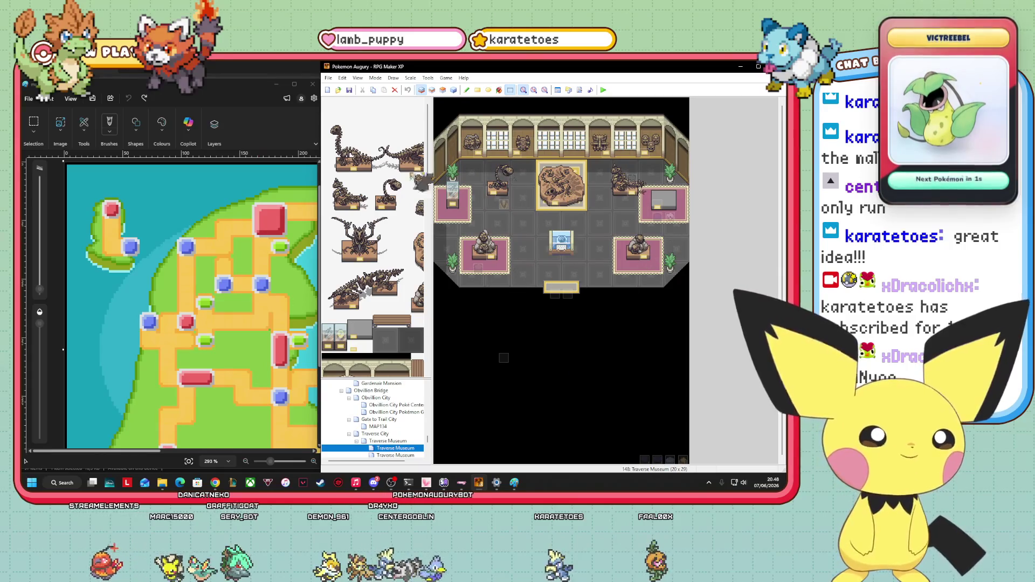
{"action": "key", "text": "Down"}
{"action": "key", "text": "Down"}
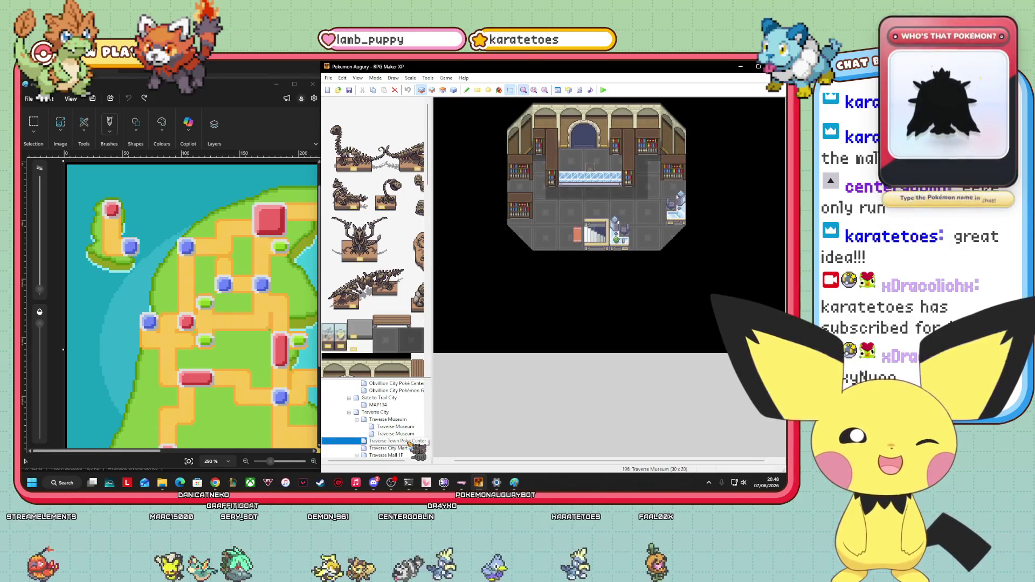
- Open Traverse City Mart and Traverse Mall 1F, then settle on Traverse Town Poké Center
{"action": "left_click", "coordinate": [397, 448]}
{"action": "left_click", "coordinate": [399, 455]}
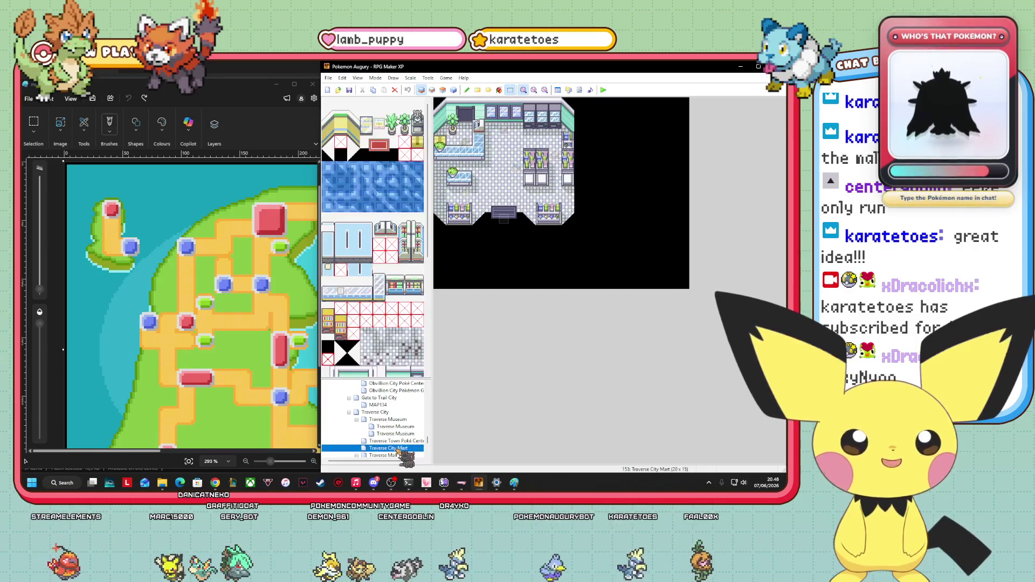
{"action": "left_click", "coordinate": [392, 433]}
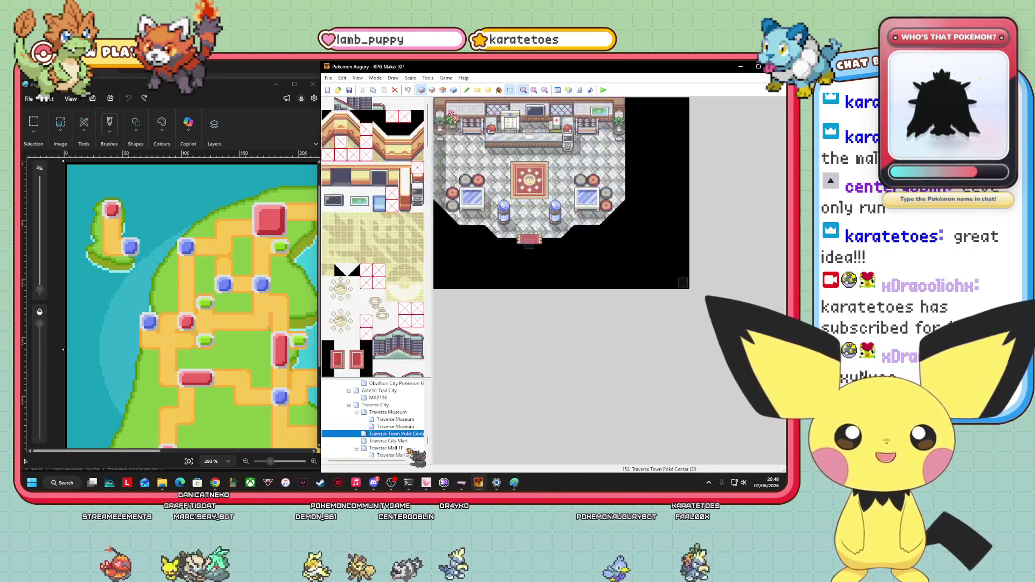
{"action": "scroll", "coordinate": [391, 431], "scroll_direction": "down", "scroll_amount": 5}
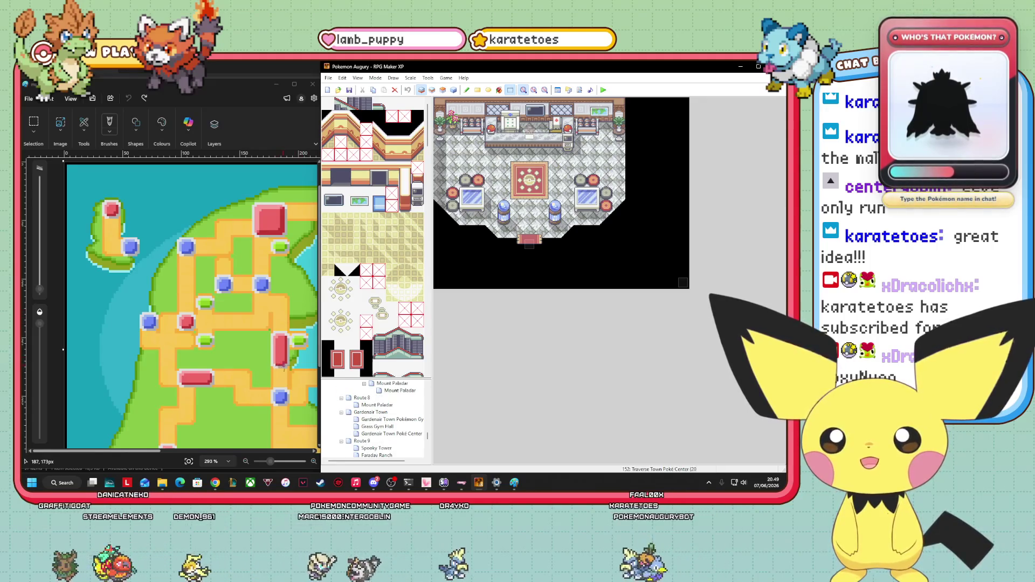
- Circle the red rectangle and a blue node on the Paint region map, then undo both circles
{"action": "mouse_move", "coordinate": [275, 366]}
{"action": "left_mouse_down"}
{"action": "mouse_move", "coordinate": [269, 336]}
{"action": "mouse_move", "coordinate": [292, 358]}
{"action": "left_mouse_up"}
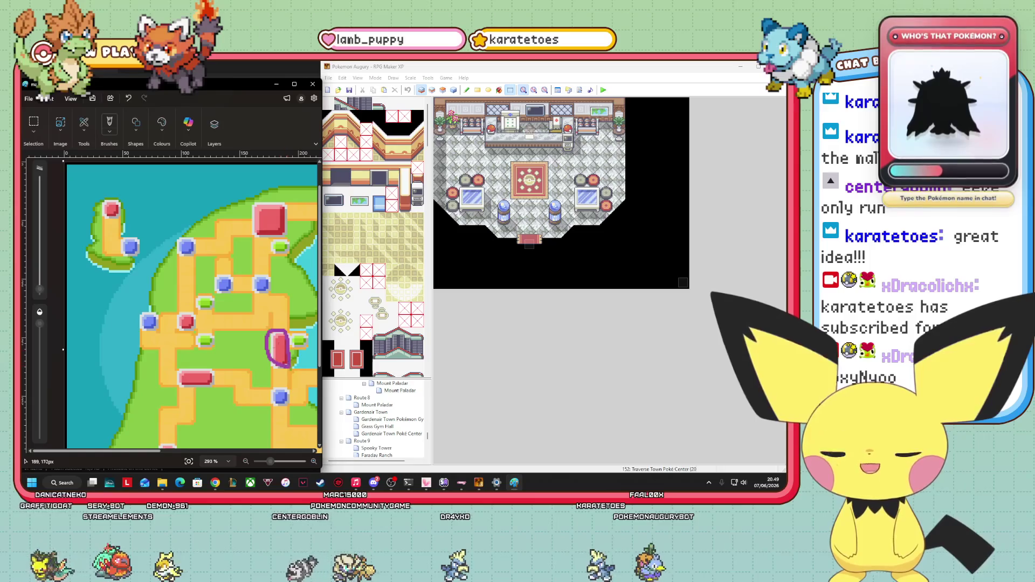
{"action": "mouse_move", "coordinate": [291, 313]}
{"action": "left_mouse_down"}
{"action": "mouse_move", "coordinate": [287, 298]}
{"action": "mouse_move", "coordinate": [290, 308]}
{"action": "left_mouse_up"}
{"action": "key", "text": "ctrl+z"}
{"action": "key", "text": "ctrl+z"}
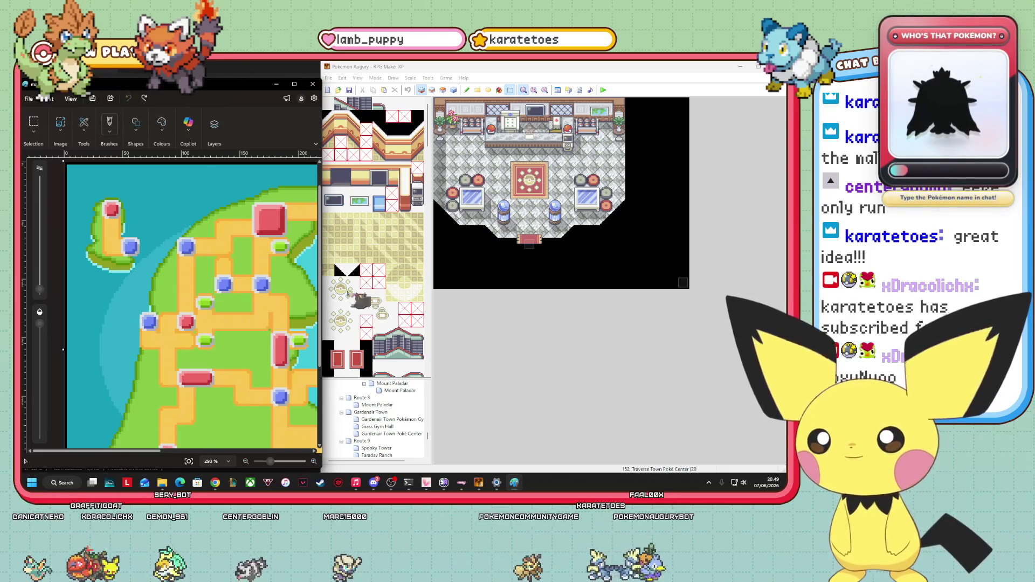
- Open Route 11 in the map tree and close the region map image in Paint
{"action": "scroll", "coordinate": [399, 420], "scroll_direction": "down", "scroll_amount": 5}
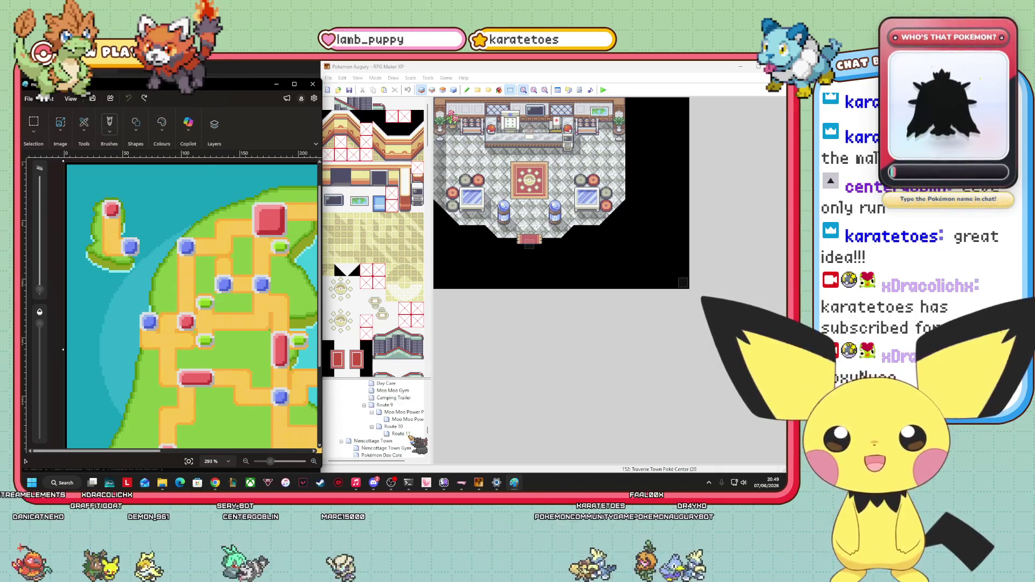
{"action": "scroll", "coordinate": [404, 426], "scroll_direction": "up", "scroll_amount": 5}
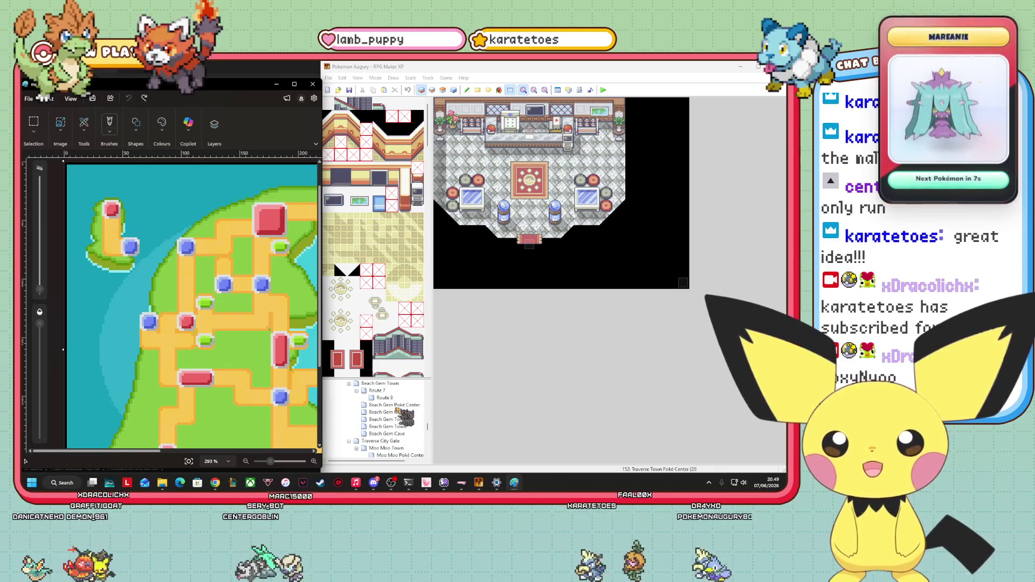
{"action": "scroll", "coordinate": [401, 418], "scroll_direction": "down", "scroll_amount": 5}
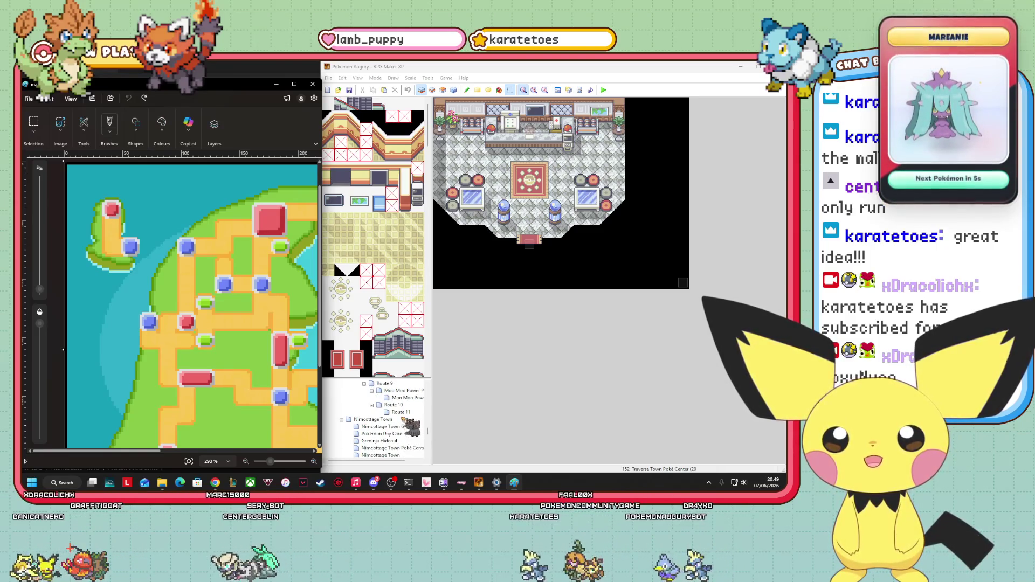
{"action": "left_click", "coordinate": [401, 411]}
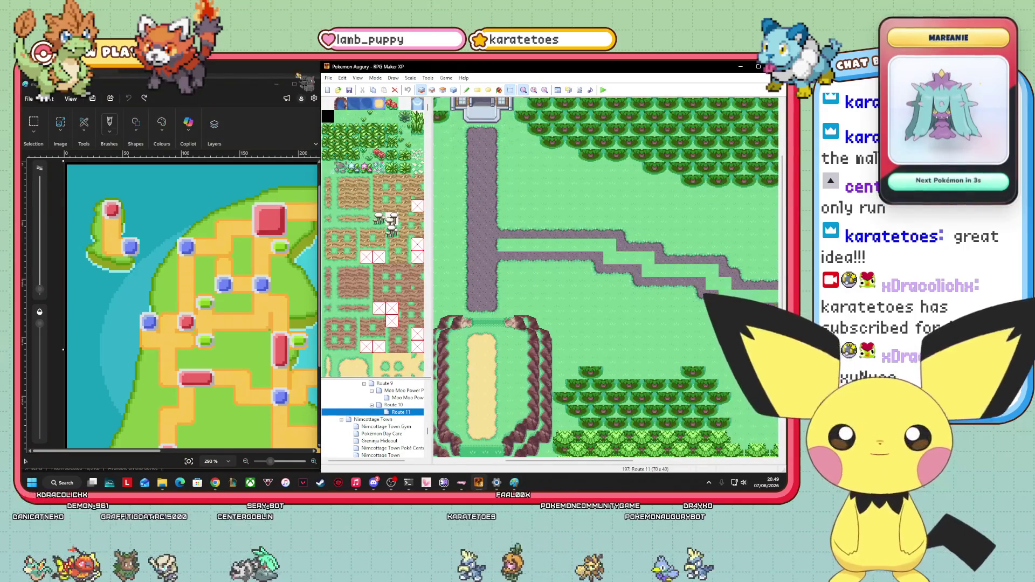
{"action": "left_click", "coordinate": [312, 84]}
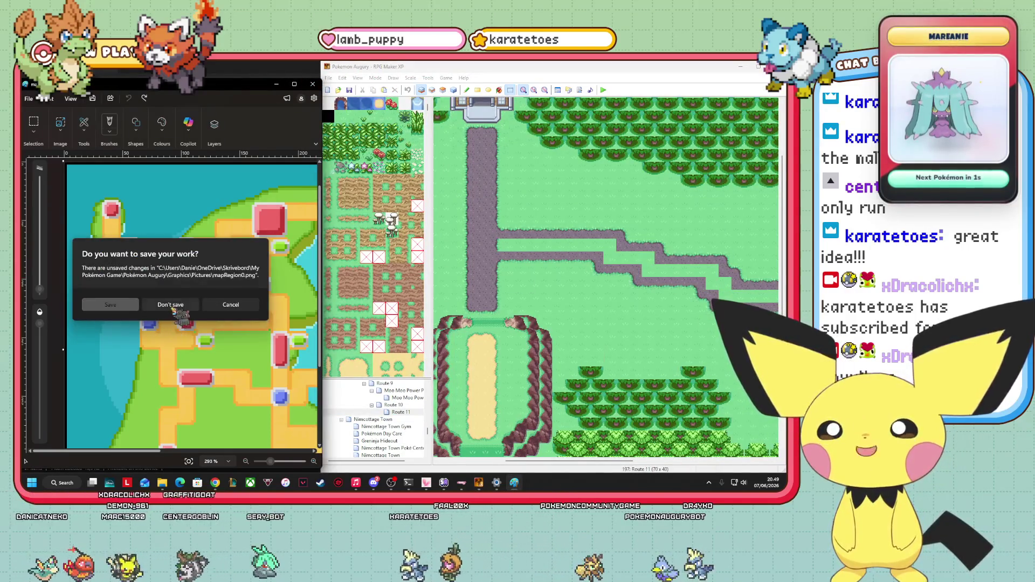
- Discard Paint's changes and maximize the RPG Maker XP map editor
{"action": "left_click", "coordinate": [171, 306]}
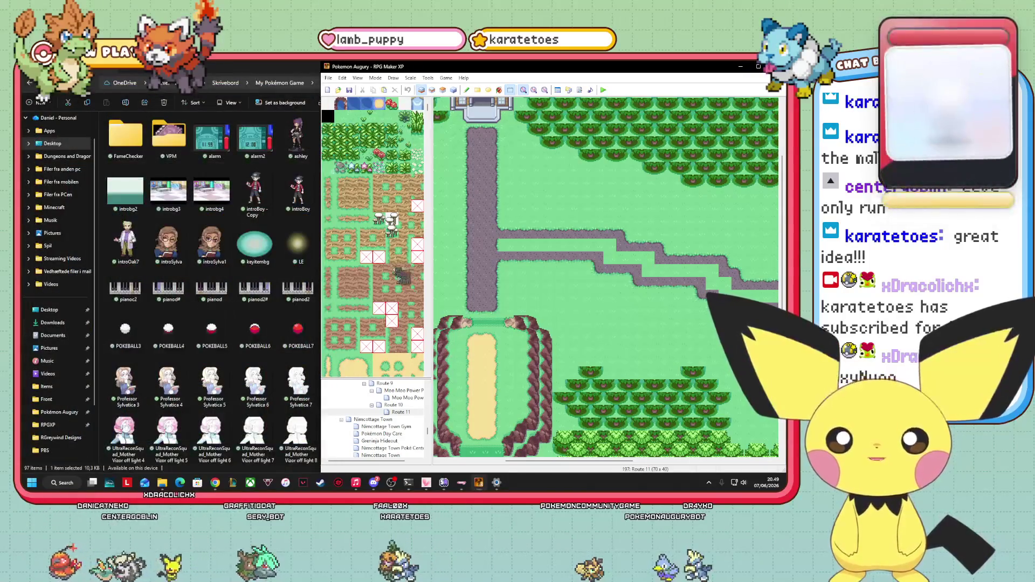
{"action": "key", "text": "super+Up"}
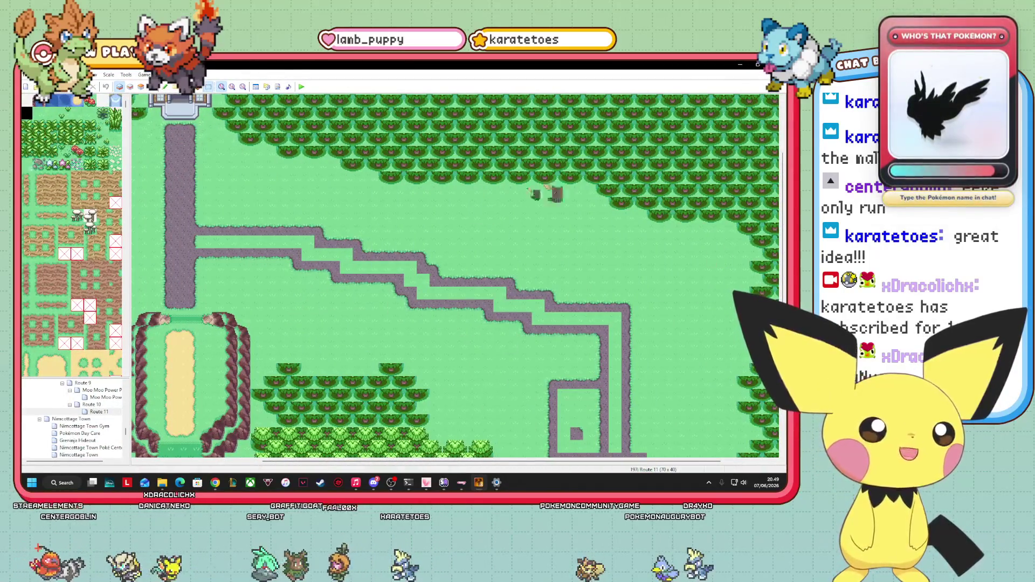
{"action": "left_click_drag", "start_coordinate": [542, 457], "coordinate": [368, 462]}
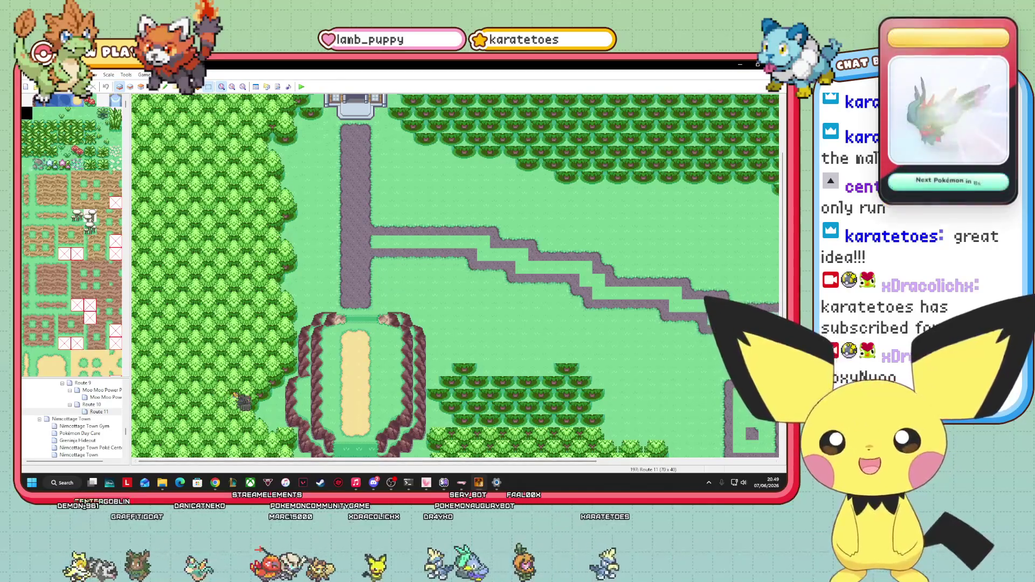
{"action": "scroll", "coordinate": [72, 237], "scroll_direction": "down", "scroll_amount": 5}
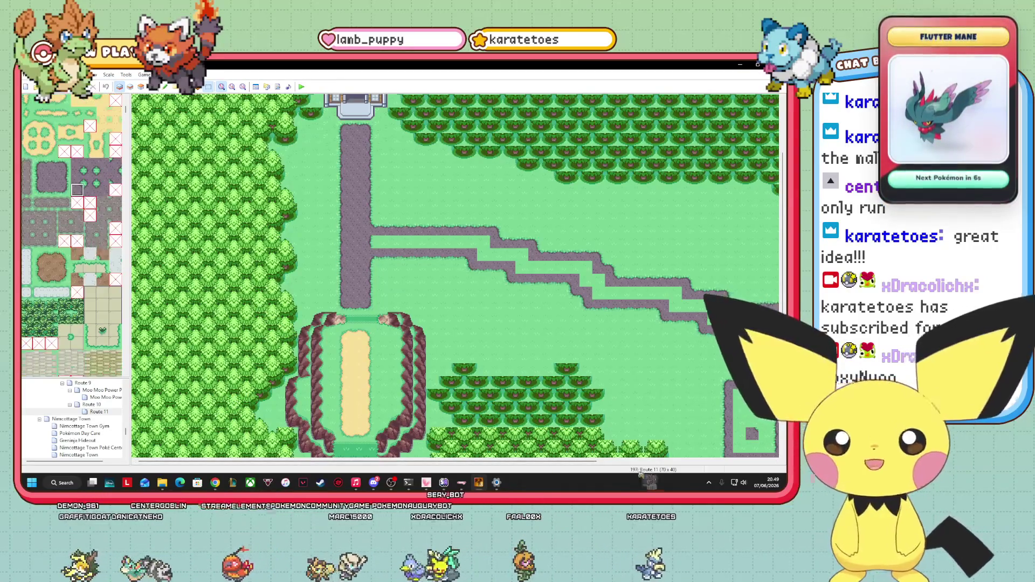
{"action": "left_click_drag", "start_coordinate": [576, 462], "coordinate": [688, 462]}
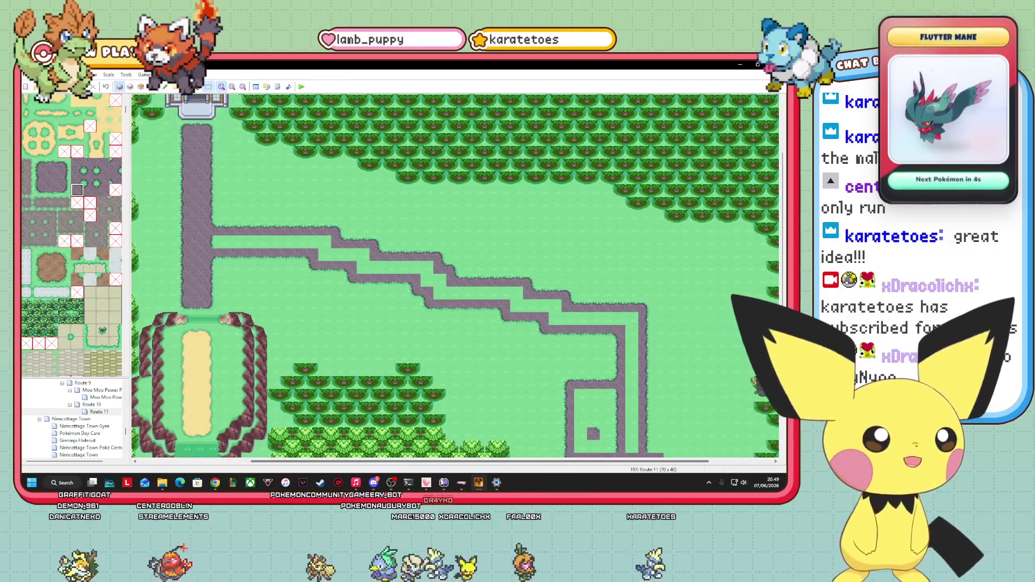
{"action": "scroll", "coordinate": [455, 275], "scroll_direction": "down", "scroll_amount": 3}
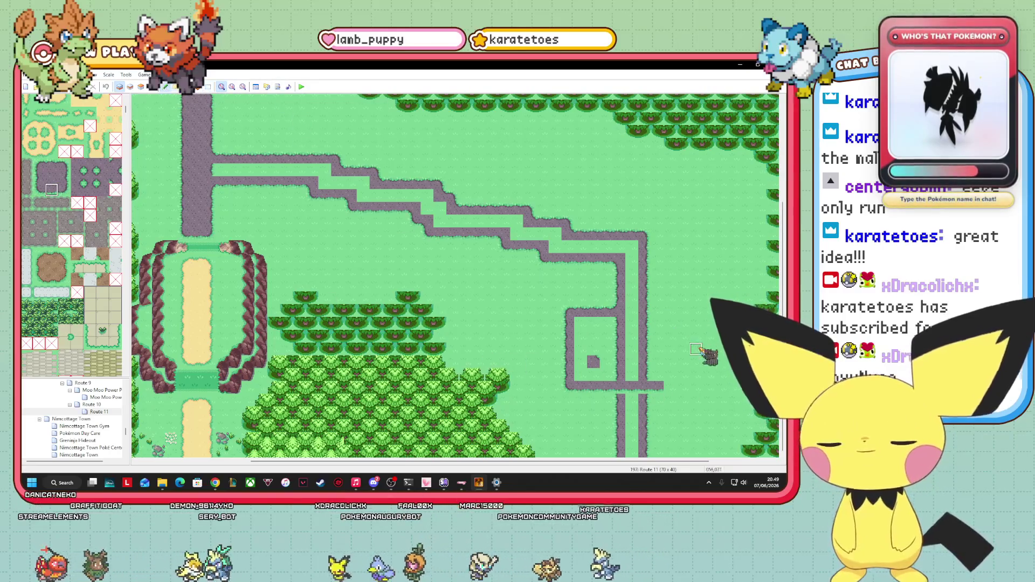
- Extend the horizontal dirt path one tile and add vertical paths connecting it to the bottom
{"action": "left_click", "coordinate": [669, 386]}
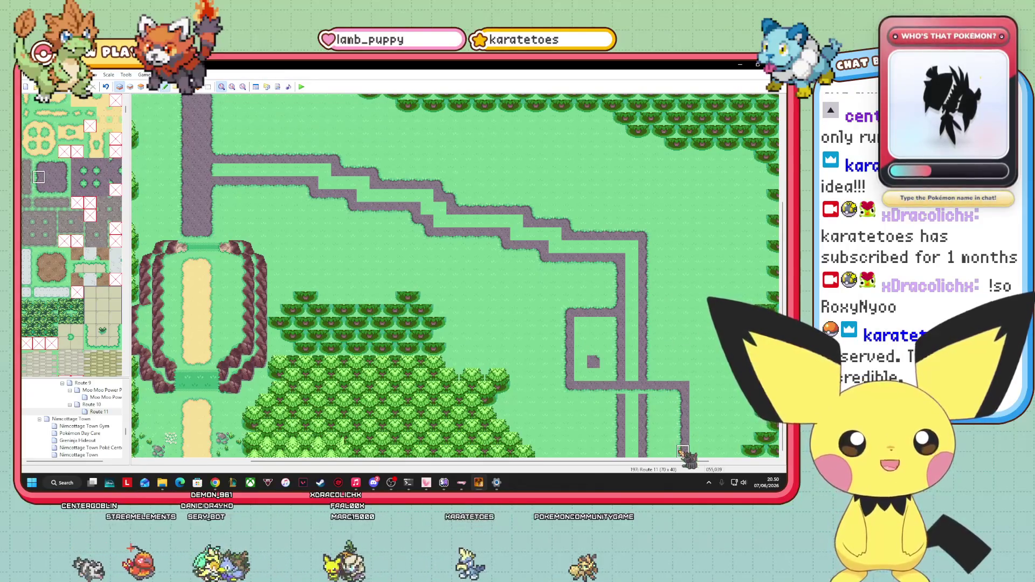
{"action": "scroll", "coordinate": [703, 468], "scroll_direction": "right", "scroll_amount": 3}
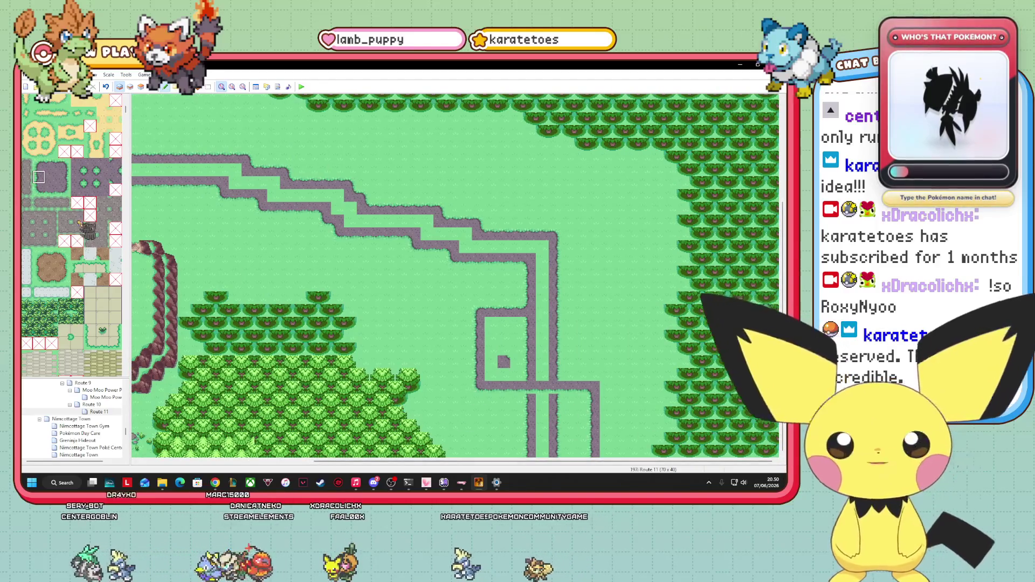
{"action": "left_click_drag", "start_coordinate": [618, 452], "coordinate": [618, 375]}
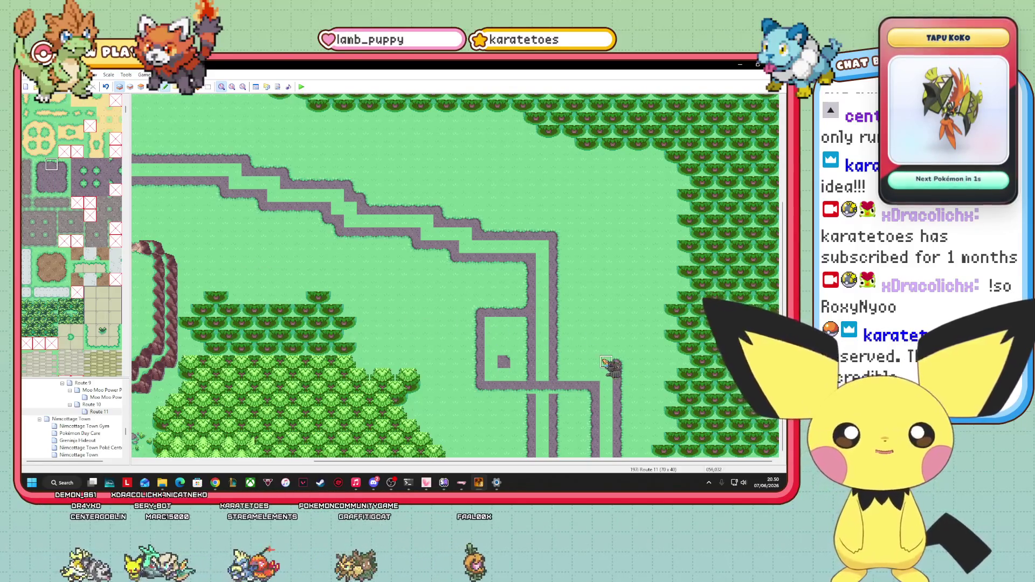
{"action": "left_click_drag", "start_coordinate": [582, 365], "coordinate": [531, 365]}
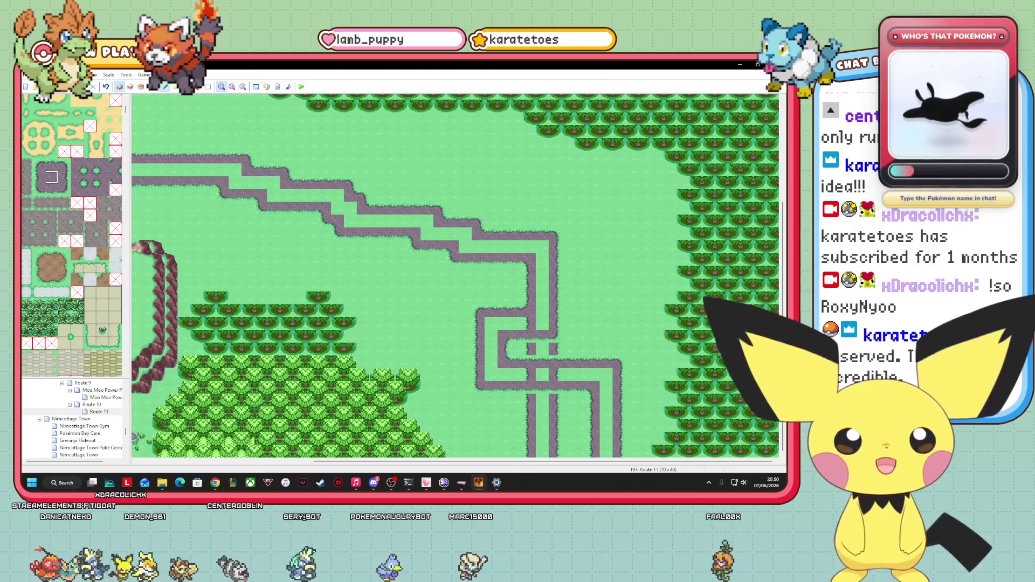
{"action": "mouse_move", "coordinate": [612, 452]}
{"action": "left_mouse_down"}
{"action": "mouse_move", "coordinate": [597, 376]}
{"action": "mouse_move", "coordinate": [493, 376]}
{"action": "mouse_move", "coordinate": [504, 323]}
{"action": "mouse_move", "coordinate": [539, 323]}
{"action": "mouse_move", "coordinate": [542, 248]}
{"action": "left_mouse_up"}
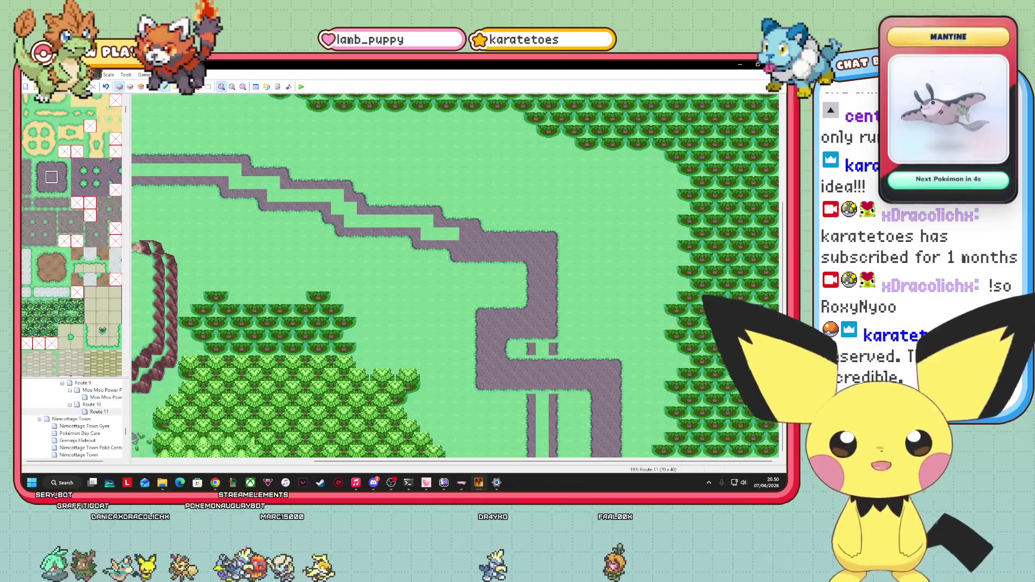
- Fill the grass gap between the diagonal paths and cover the leftover vertical path strip with grass
{"action": "left_click", "coordinate": [388, 221]}
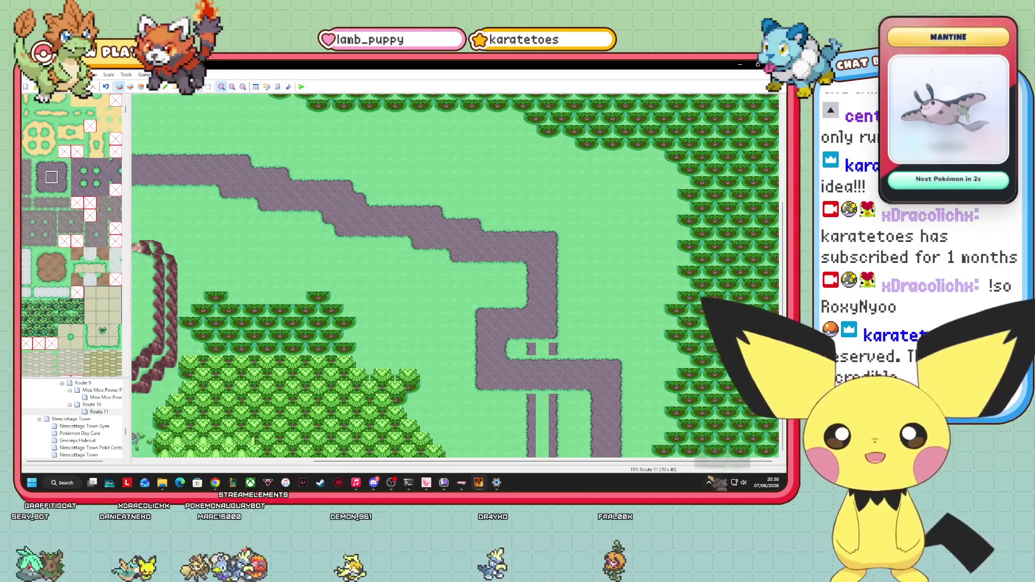
{"action": "left_click_drag", "start_coordinate": [644, 462], "coordinate": [625, 463]}
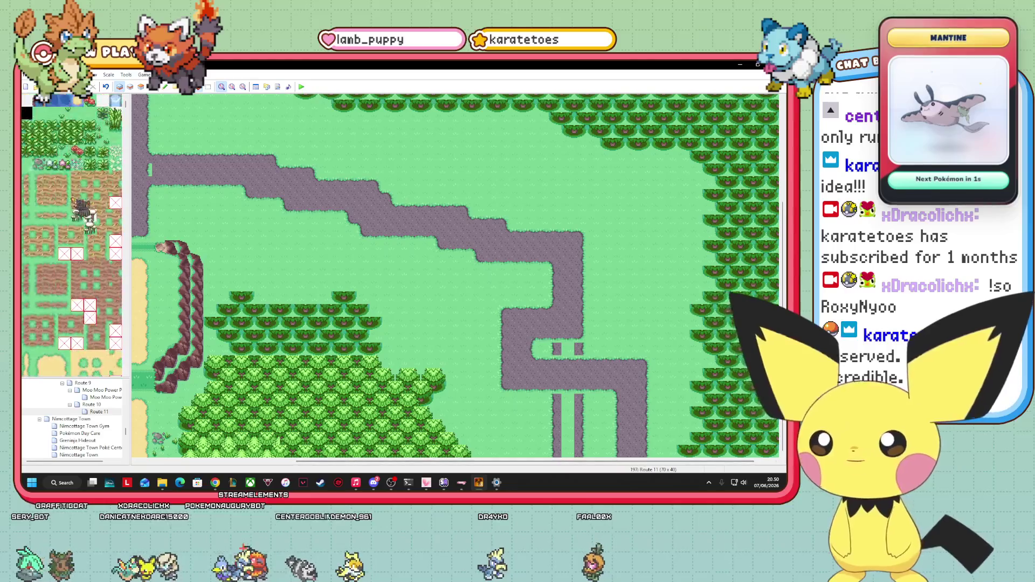
{"action": "left_click_drag", "start_coordinate": [555, 396], "coordinate": [569, 453]}
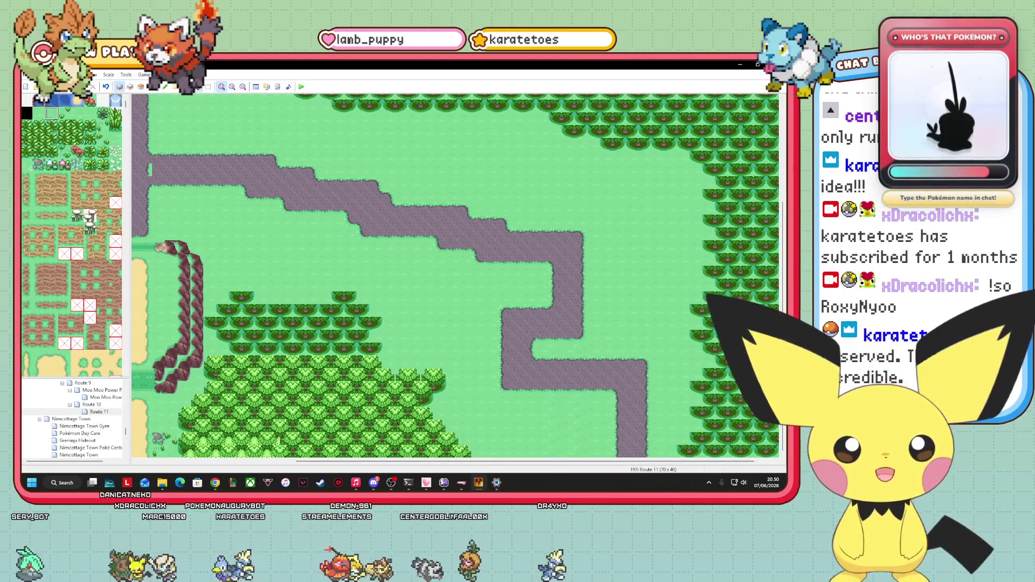
{"action": "left_click_drag", "start_coordinate": [541, 461], "coordinate": [385, 461]}
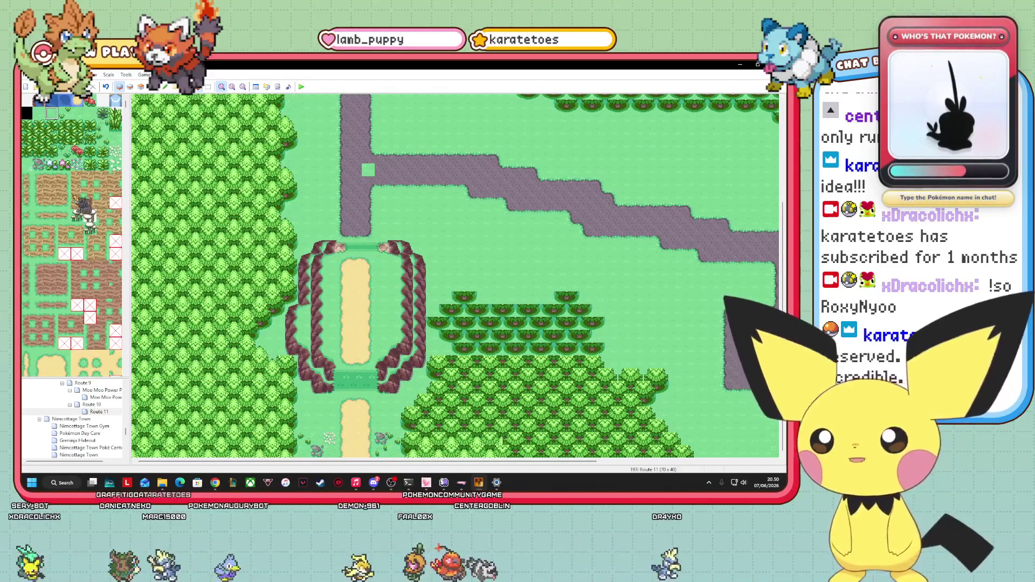
- Pick a tree tile, enable Dim Other Layers, and switch to layer 2
{"action": "scroll", "coordinate": [71, 236], "scroll_direction": "down", "scroll_amount": 5}
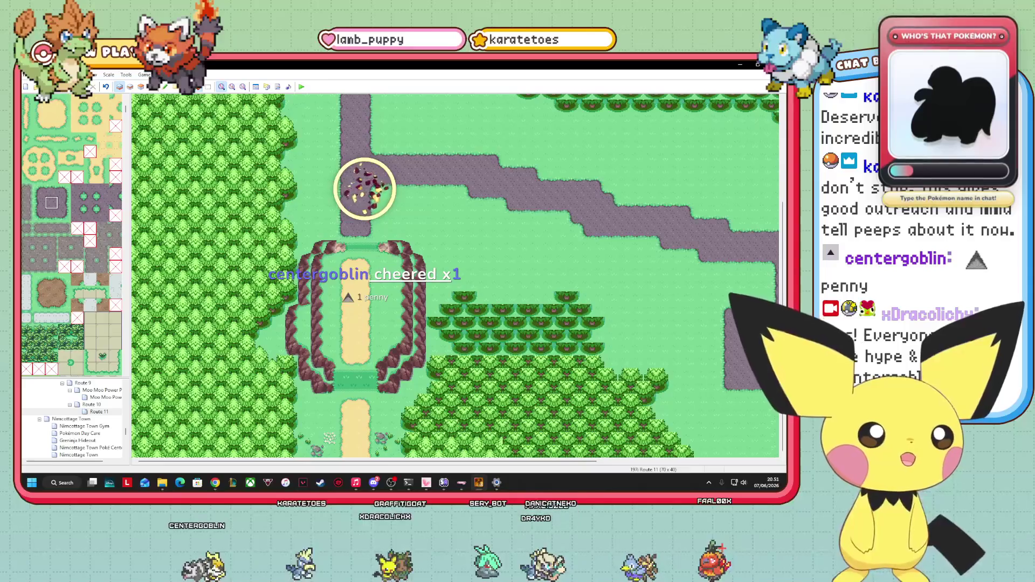
{"action": "mouse_move", "coordinate": [458, 461]}
{"action": "left_mouse_down"}
{"action": "mouse_move", "coordinate": [580, 476]}
{"action": "mouse_move", "coordinate": [516, 474]}
{"action": "left_mouse_up"}
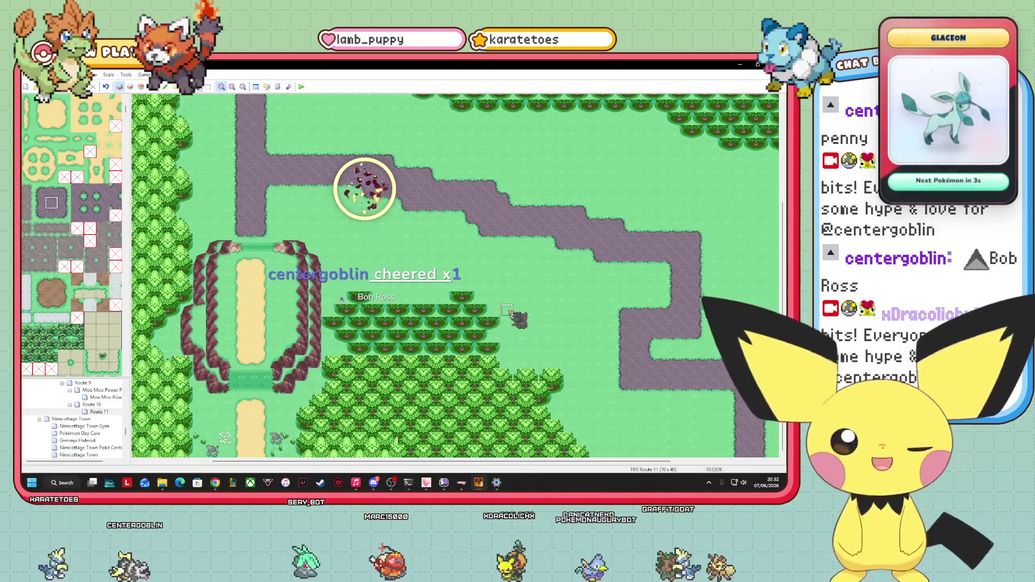
{"action": "scroll", "coordinate": [73, 238], "scroll_direction": "down", "scroll_amount": 10}
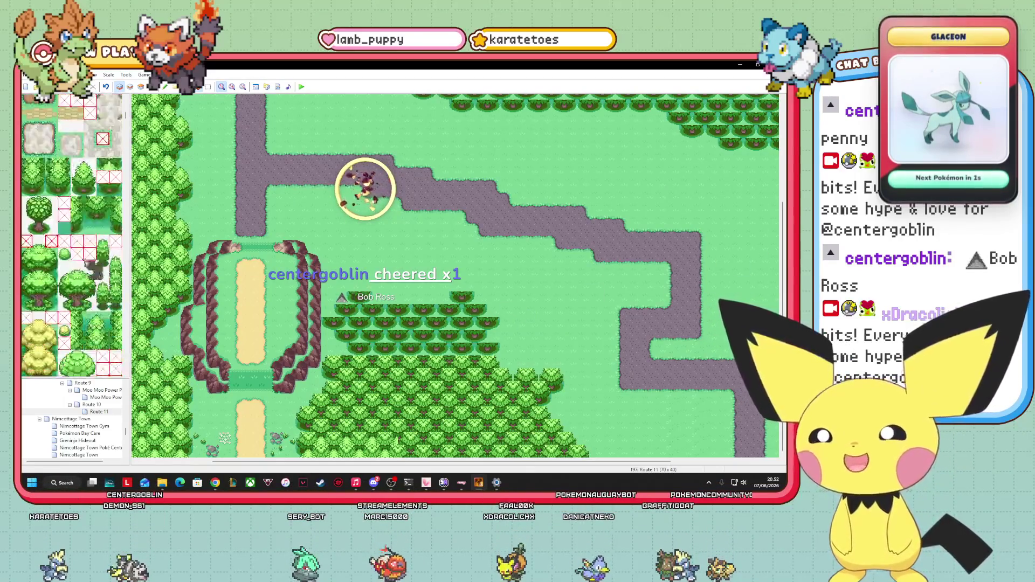
{"action": "left_click", "coordinate": [83, 177]}
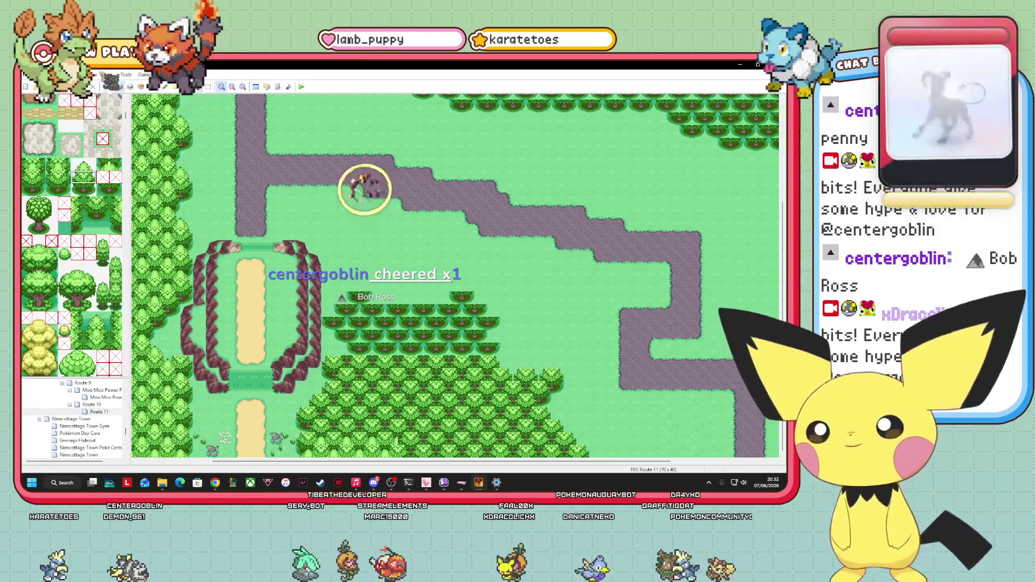
{"action": "left_click", "coordinate": [62, 74]}
{"action": "left_click", "coordinate": [70, 103]}
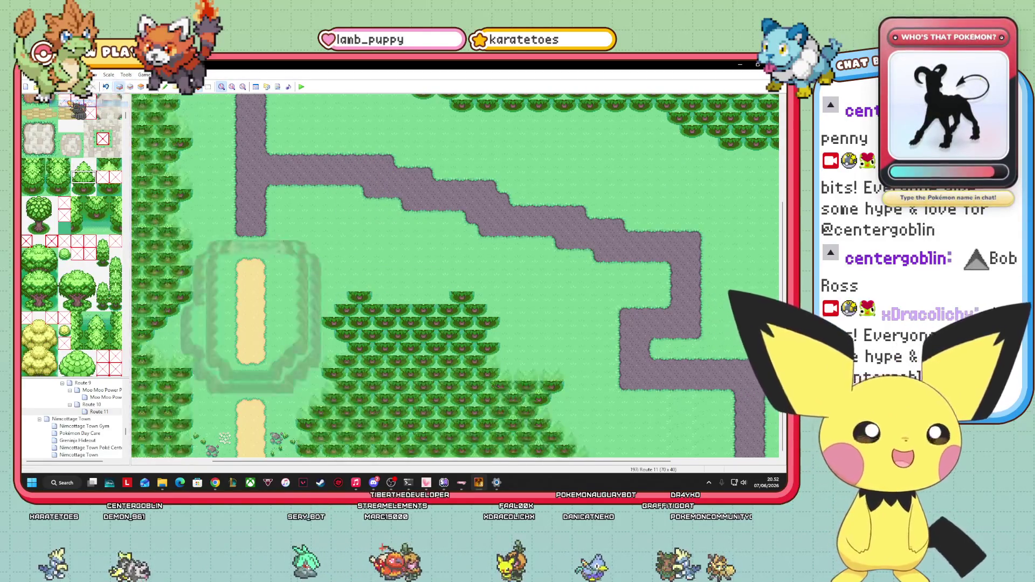
{"action": "left_click", "coordinate": [131, 87]}
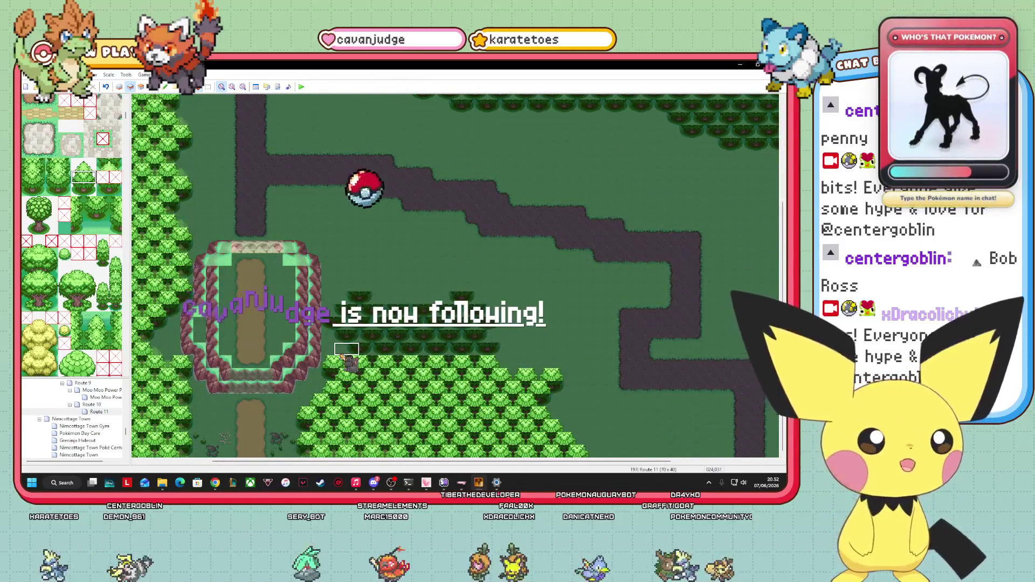
- Paint bright-green trees on layer 2 over the darker tree rows, extending the block upward
{"action": "left_click", "coordinate": [343, 360]}
{"action": "key", "text": "ctrl+z"}
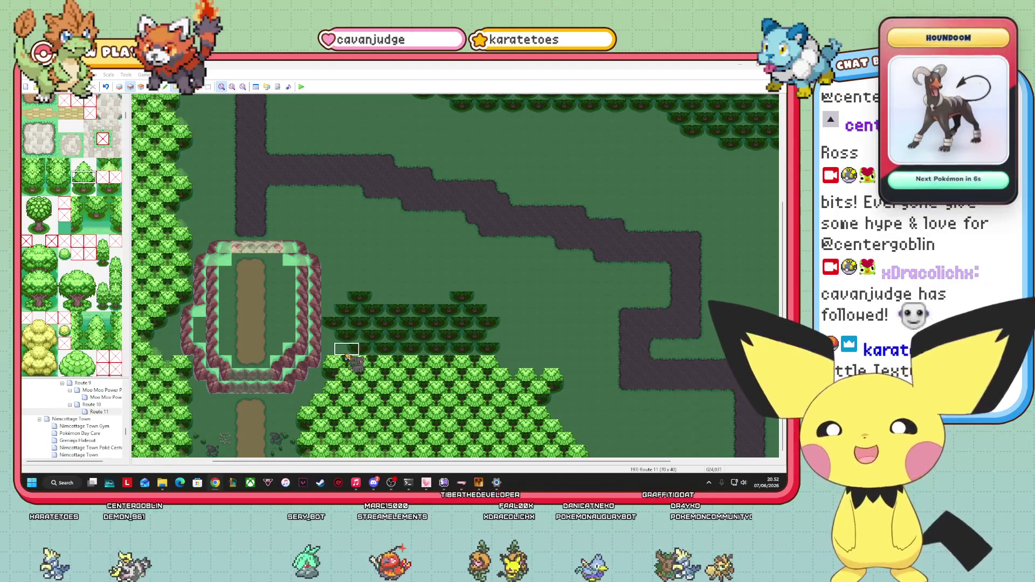
{"action": "left_click_drag", "start_coordinate": [348, 377], "coordinate": [399, 362]}
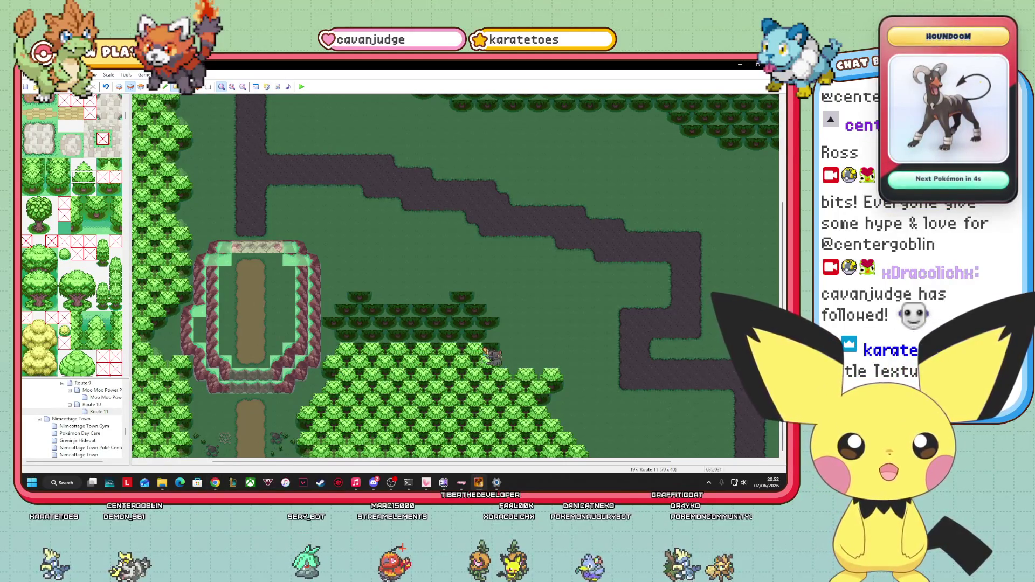
{"action": "mouse_move", "coordinate": [485, 349]}
{"action": "left_mouse_down"}
{"action": "mouse_move", "coordinate": [492, 335]}
{"action": "mouse_move", "coordinate": [342, 301]}
{"action": "mouse_move", "coordinate": [493, 311]}
{"action": "mouse_move", "coordinate": [367, 299]}
{"action": "mouse_move", "coordinate": [474, 303]}
{"action": "mouse_move", "coordinate": [358, 289]}
{"action": "mouse_move", "coordinate": [455, 284]}
{"action": "left_mouse_up"}
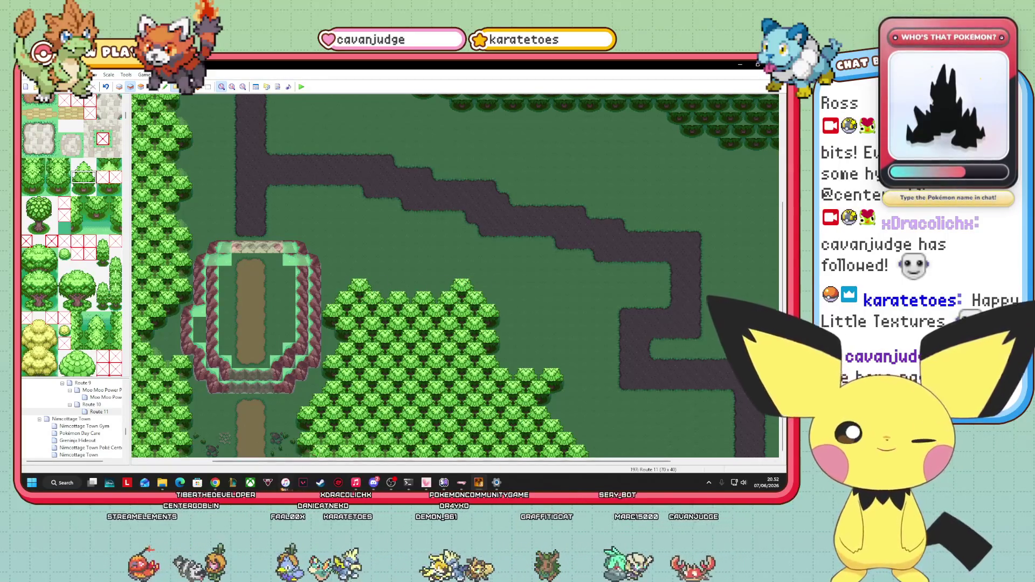
- Open the CLEFABLE_2 sprite in Paint from File Explorer, zoom in, and close it
{"action": "mouse_move", "coordinate": [153, 481]}
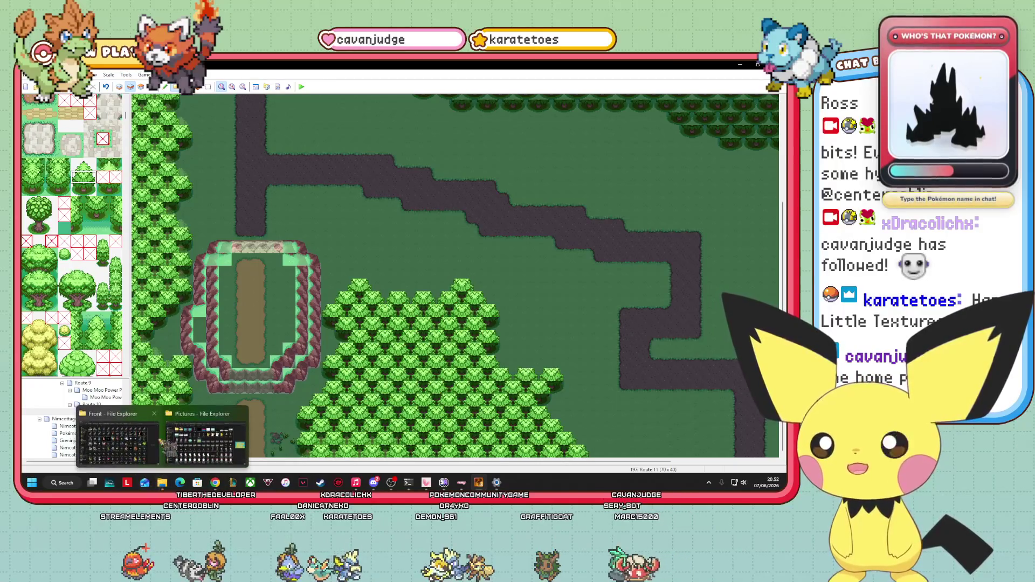
{"action": "left_click", "coordinate": [168, 447]}
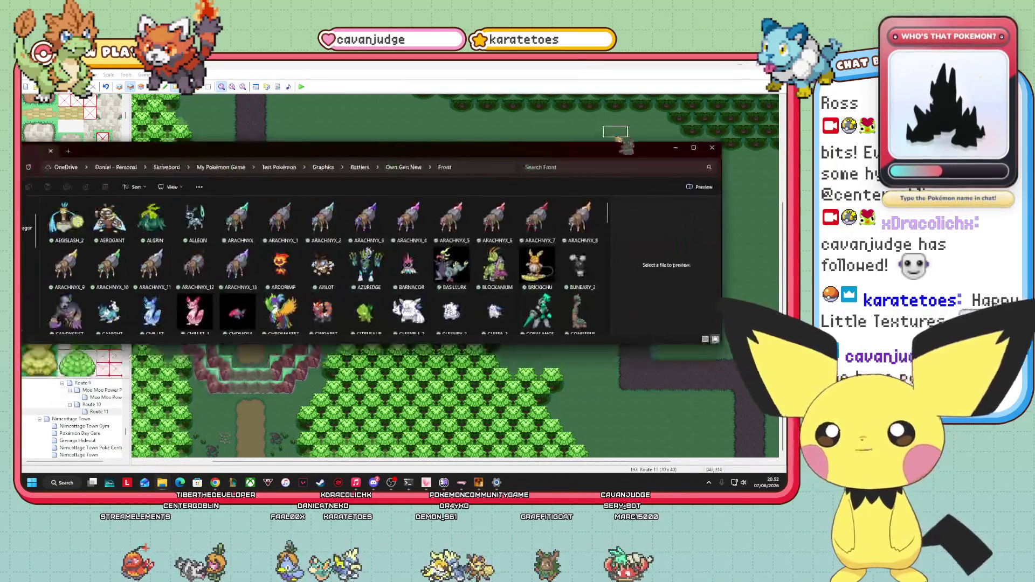
{"action": "key", "text": "super+Up"}
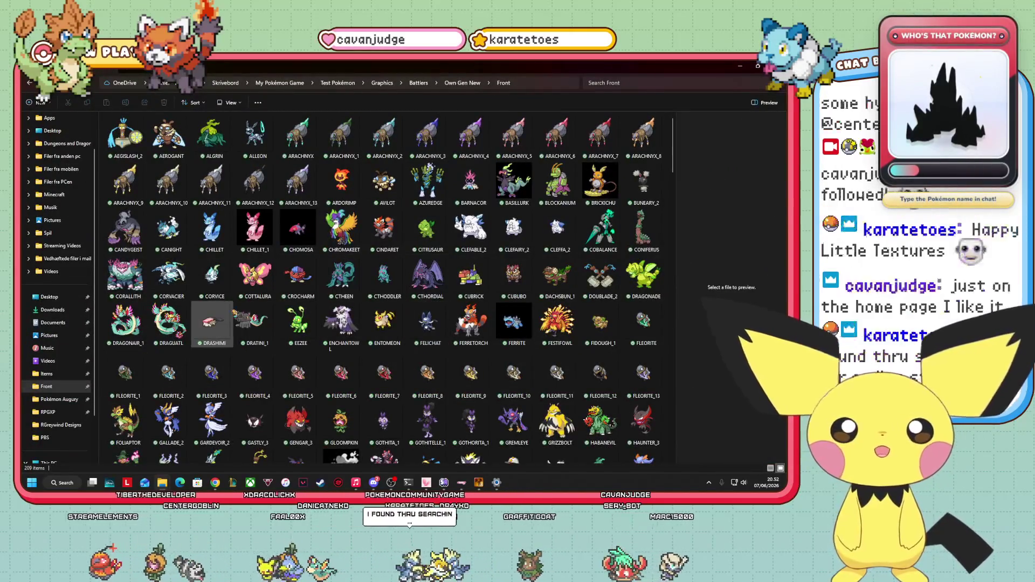
{"action": "left_click", "coordinate": [470, 229]}
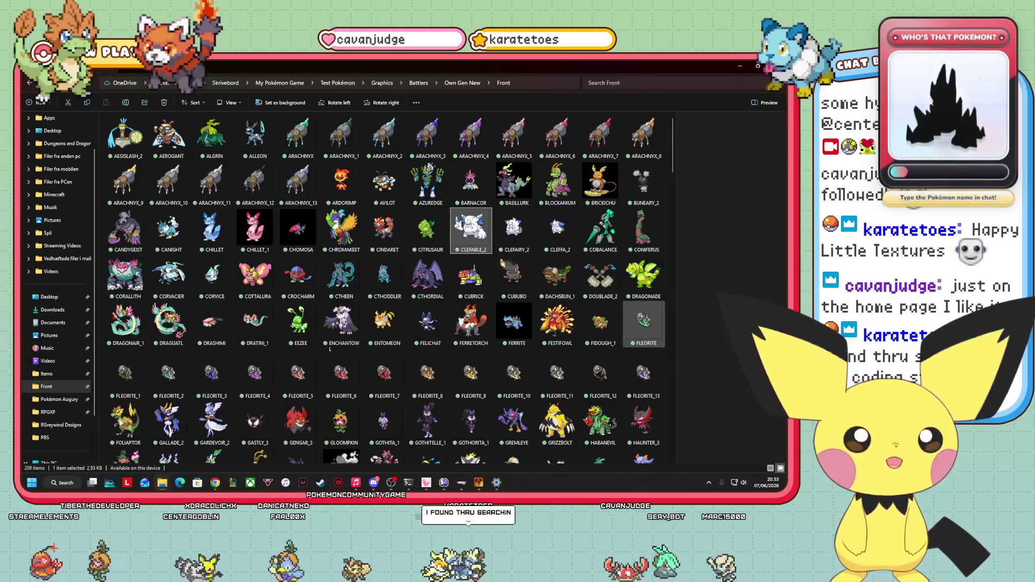
{"action": "key", "text": "Return"}
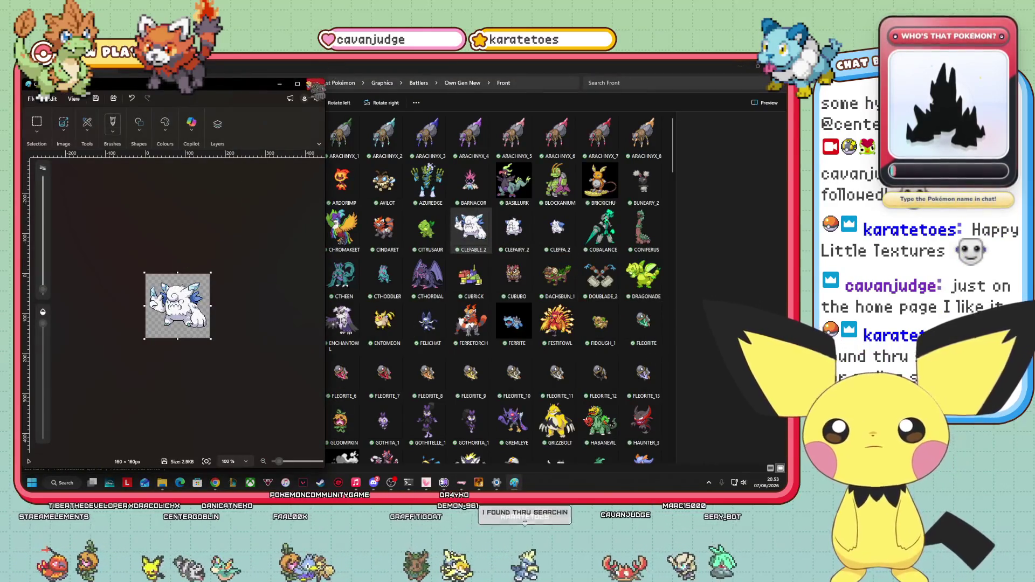
{"action": "key", "text": "super+Up"}
{"action": "left_click_drag", "start_coordinate": [725, 466], "coordinate": [737, 466]}
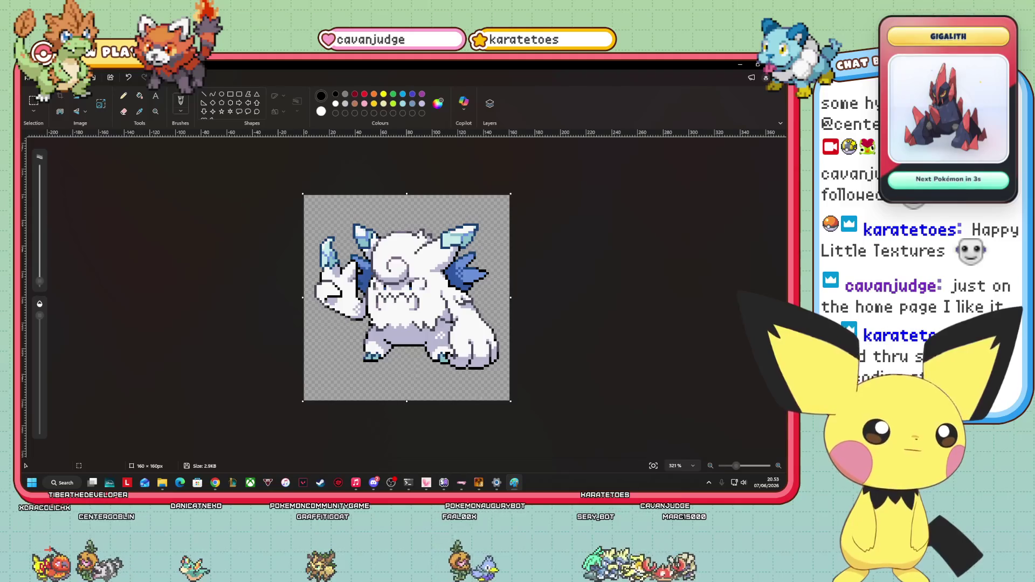
{"action": "key", "text": "alt+F4"}
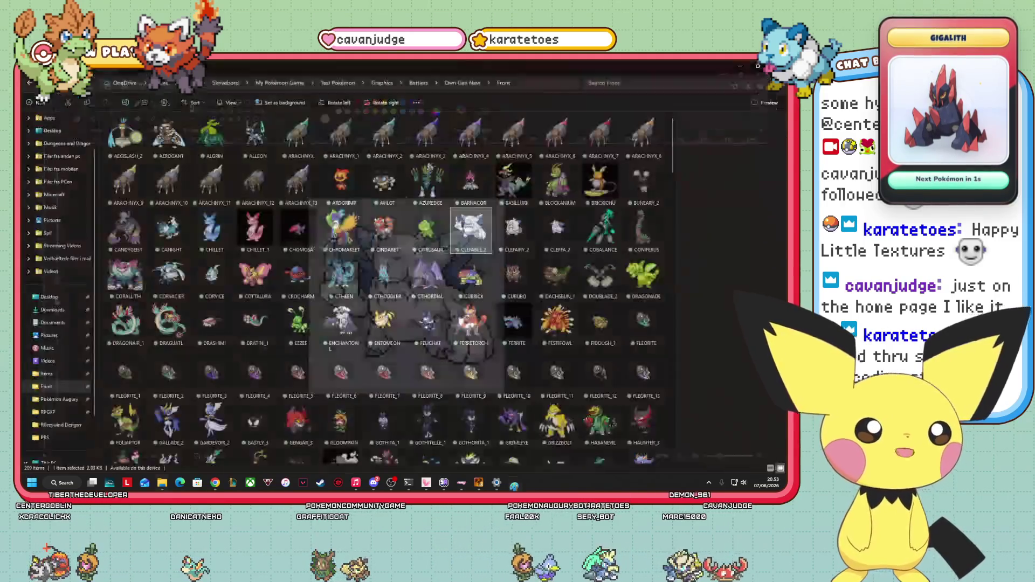
- Select SCYBEL, then set the Front folder view to Extra large icons
{"action": "scroll", "coordinate": [386, 286], "scroll_direction": "down", "scroll_amount": 2}
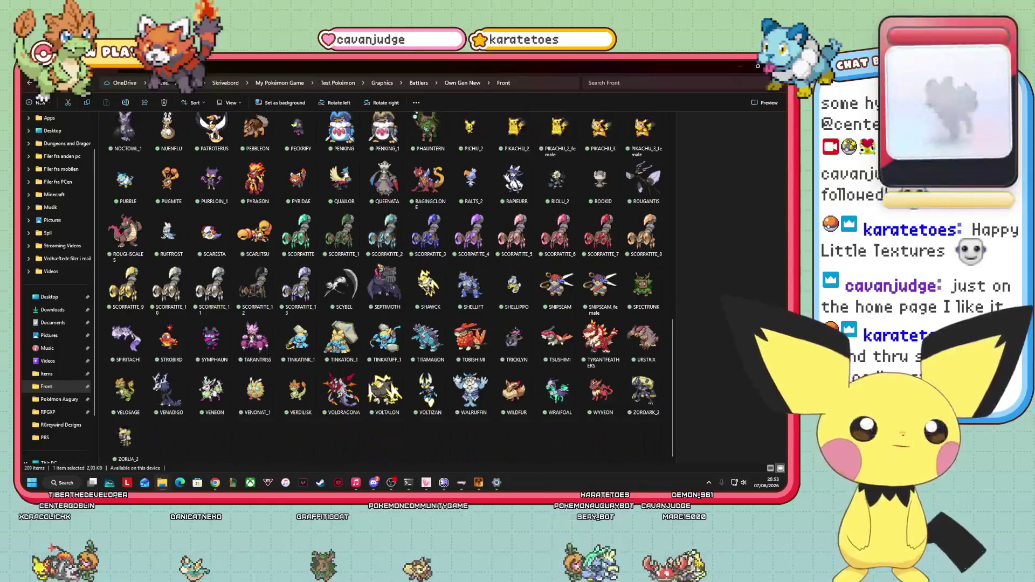
{"action": "left_click", "coordinate": [360, 284]}
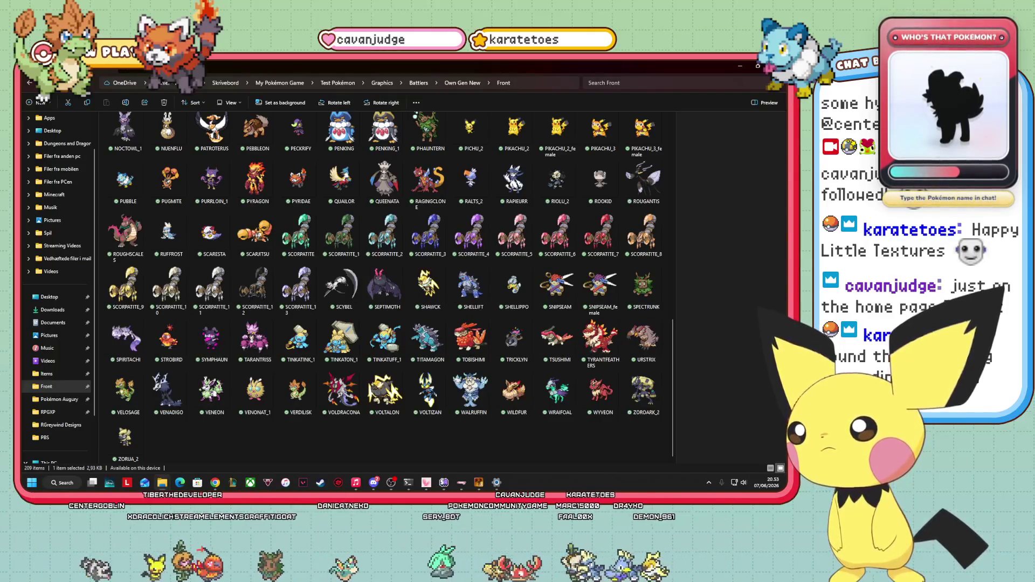
{"action": "scroll", "coordinate": [468, 353], "scroll_direction": "up", "scroll_amount": 10}
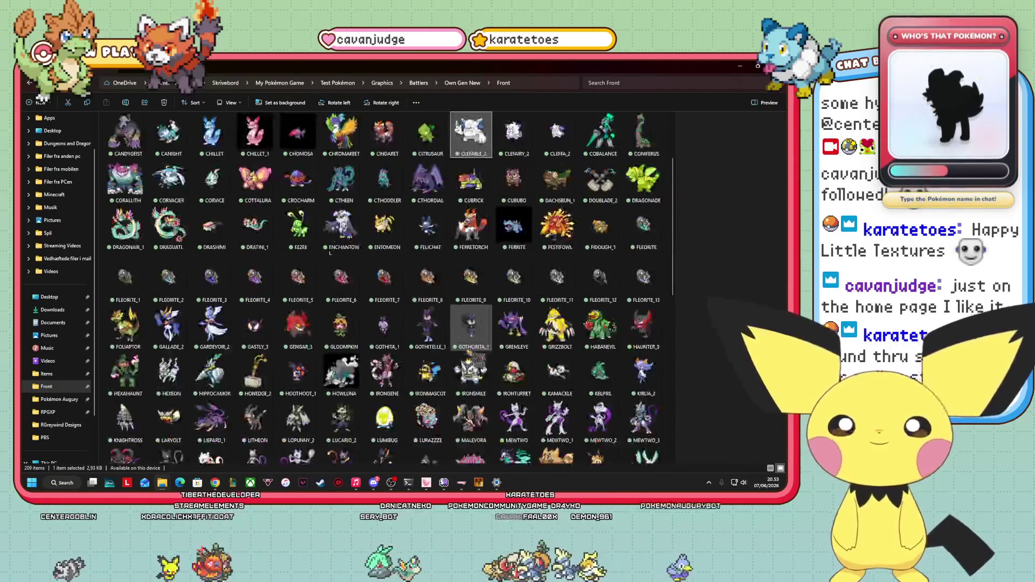
{"action": "scroll", "coordinate": [468, 355], "scroll_direction": "up", "scroll_amount": 3}
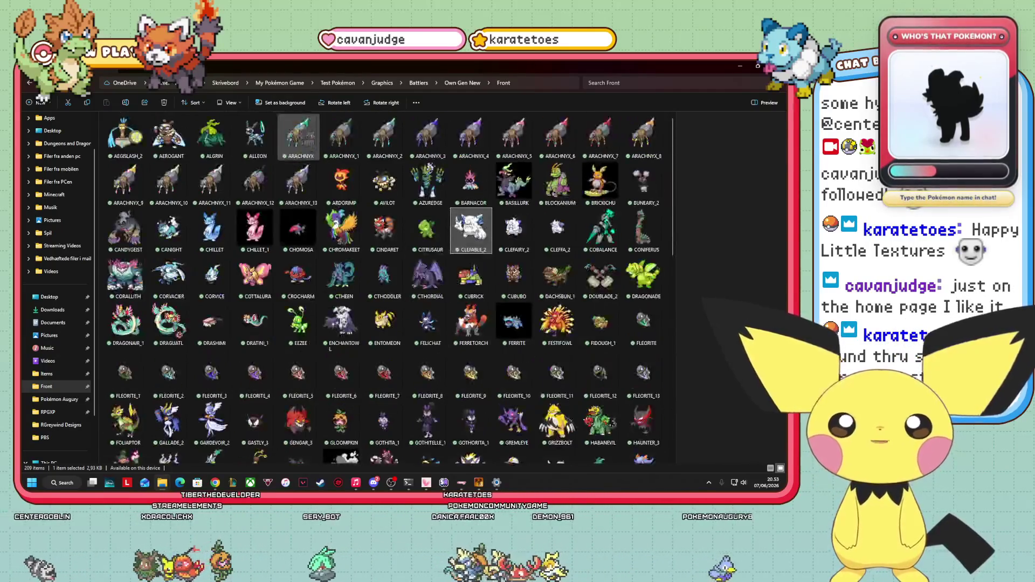
{"action": "left_click", "coordinate": [231, 103]}
{"action": "left_click", "coordinate": [237, 121]}
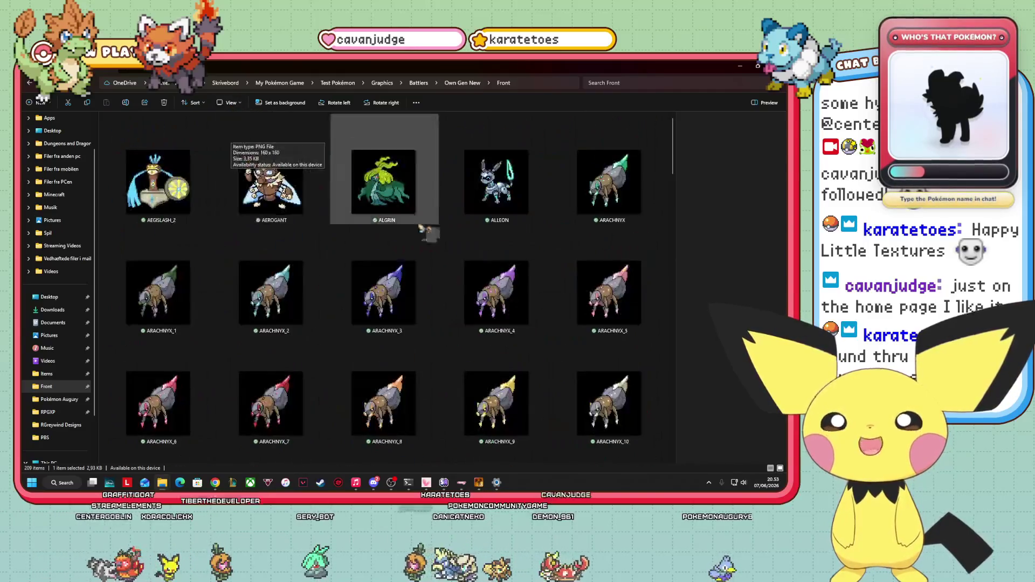
- Select AEGISLASH_2 to show it in the preview pane
{"action": "left_click", "coordinate": [196, 197]}
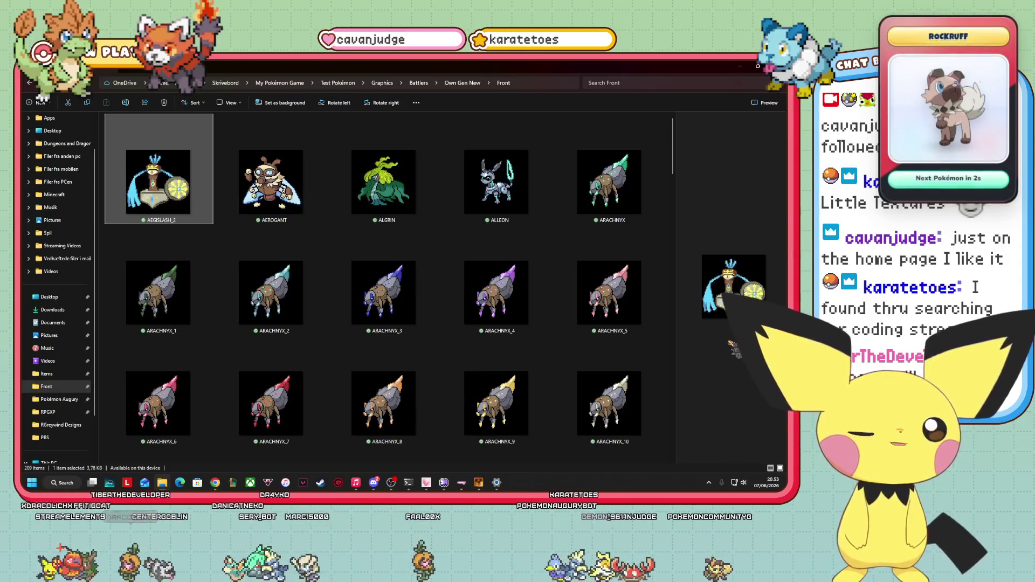
{"action": "key", "text": "alt+Tab"}
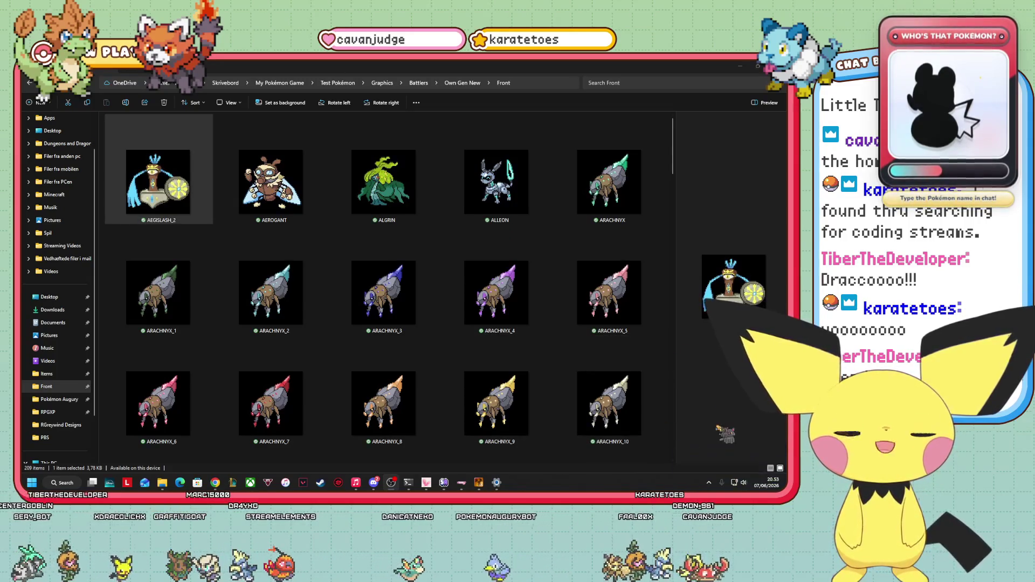
{"action": "mouse_move", "coordinate": [411, 468]}
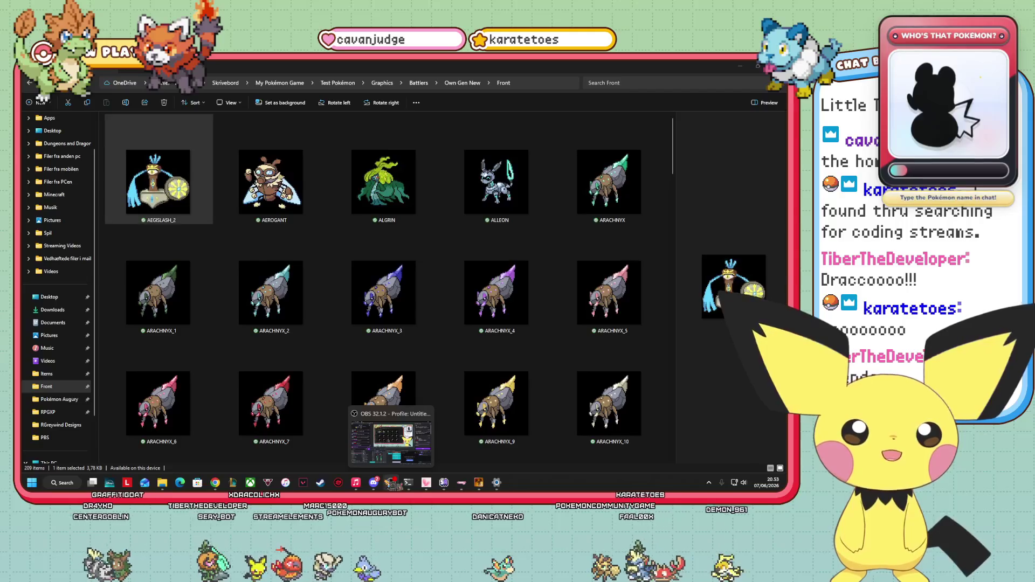
{"action": "scroll", "coordinate": [609, 301], "scroll_direction": "down", "scroll_amount": 5}
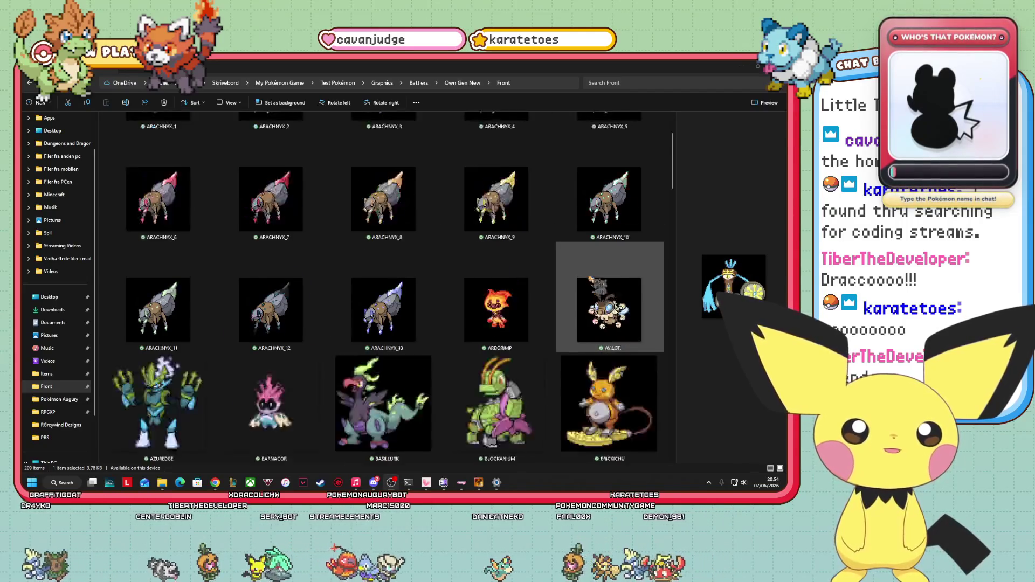
{"action": "scroll", "coordinate": [593, 284], "scroll_direction": "up", "scroll_amount": 2}
{"action": "scroll", "coordinate": [539, 270], "scroll_direction": "down", "scroll_amount": 1}
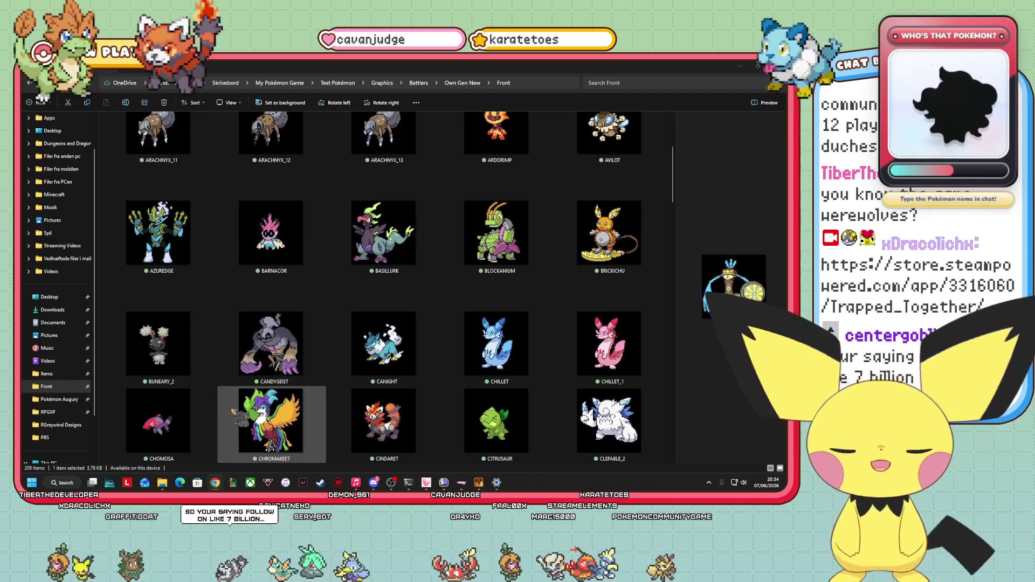
- Drag the CHROMAKEET sprite file around the thumbnail grid
{"action": "mouse_move", "coordinate": [288, 391]}
{"action": "left_mouse_down"}
{"action": "mouse_move", "coordinate": [320, 479]}
{"action": "mouse_move", "coordinate": [663, 178]}
{"action": "mouse_move", "coordinate": [644, 126]}
{"action": "left_mouse_up"}
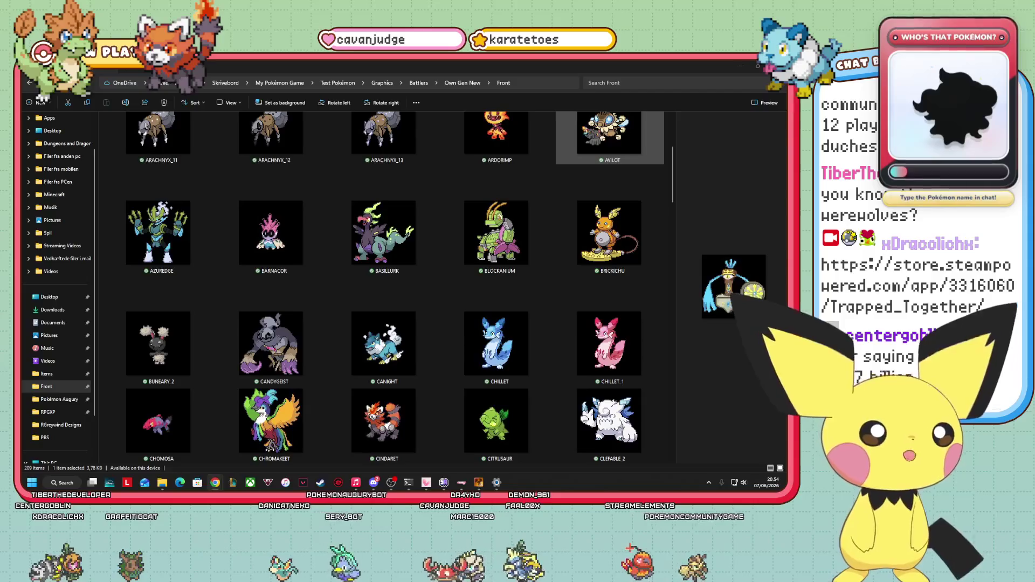
{"action": "mouse_move", "coordinate": [595, 137]}
{"action": "left_mouse_down"}
{"action": "mouse_move", "coordinate": [432, 270]}
{"action": "mouse_move", "coordinate": [566, 281]}
{"action": "mouse_move", "coordinate": [485, 162]}
{"action": "mouse_move", "coordinate": [283, 116]}
{"action": "mouse_move", "coordinate": [282, 106]}
{"action": "mouse_move", "coordinate": [231, 105]}
{"action": "mouse_move", "coordinate": [240, 145]}
{"action": "left_mouse_up"}
{"action": "scroll", "coordinate": [566, 279], "scroll_direction": "down", "scroll_amount": 4}
{"action": "scroll", "coordinate": [565, 281], "scroll_direction": "down", "scroll_amount": 5}
{"action": "mouse_move", "coordinate": [545, 301]}
{"action": "left_mouse_down"}
{"action": "mouse_move", "coordinate": [297, 141]}
{"action": "mouse_move", "coordinate": [297, 108]}
{"action": "mouse_move", "coordinate": [443, 237]}
{"action": "left_mouse_up"}
- Return the Front folder to medium icons and open BLOCKANIUM in Paint
{"action": "scroll", "coordinate": [377, 188], "scroll_direction": "up", "scroll_amount": 10}
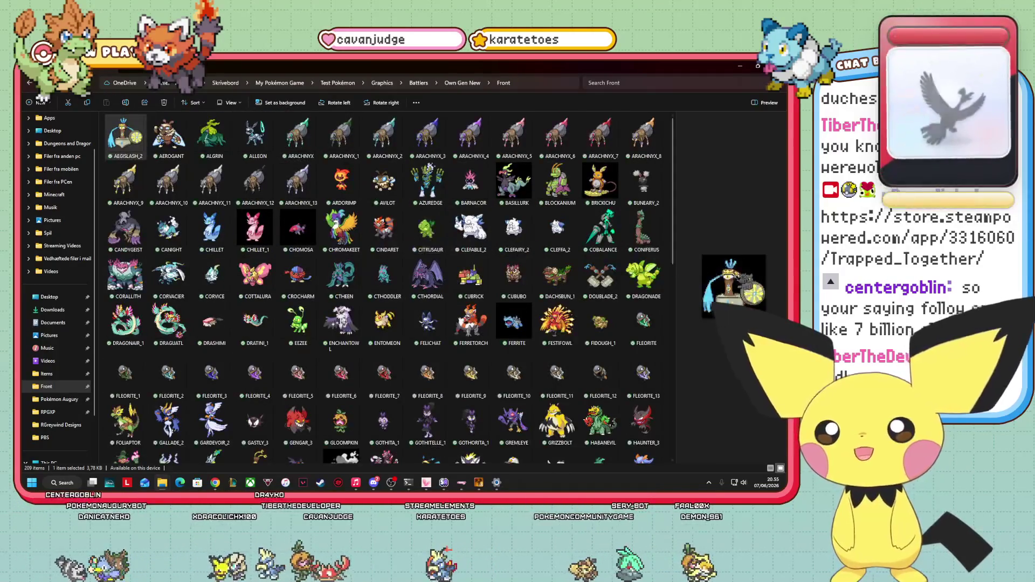
{"action": "mouse_move", "coordinate": [509, 249]}
{"action": "left_mouse_down"}
{"action": "mouse_move", "coordinate": [577, 263]}
{"action": "mouse_move", "coordinate": [429, 272]}
{"action": "mouse_move", "coordinate": [308, 245]}
{"action": "mouse_move", "coordinate": [380, 264]}
{"action": "mouse_move", "coordinate": [475, 259]}
{"action": "mouse_move", "coordinate": [600, 334]}
{"action": "mouse_move", "coordinate": [701, 235]}
{"action": "mouse_move", "coordinate": [474, 231]}
{"action": "mouse_move", "coordinate": [635, 185]}
{"action": "mouse_move", "coordinate": [684, 224]}
{"action": "mouse_move", "coordinate": [251, 264]}
{"action": "left_mouse_up"}
{"action": "scroll", "coordinate": [380, 264], "scroll_direction": "down", "scroll_amount": 15}
{"action": "scroll", "coordinate": [600, 335], "scroll_direction": "up", "scroll_amount": 4}
{"action": "scroll", "coordinate": [473, 232], "scroll_direction": "up", "scroll_amount": 3}
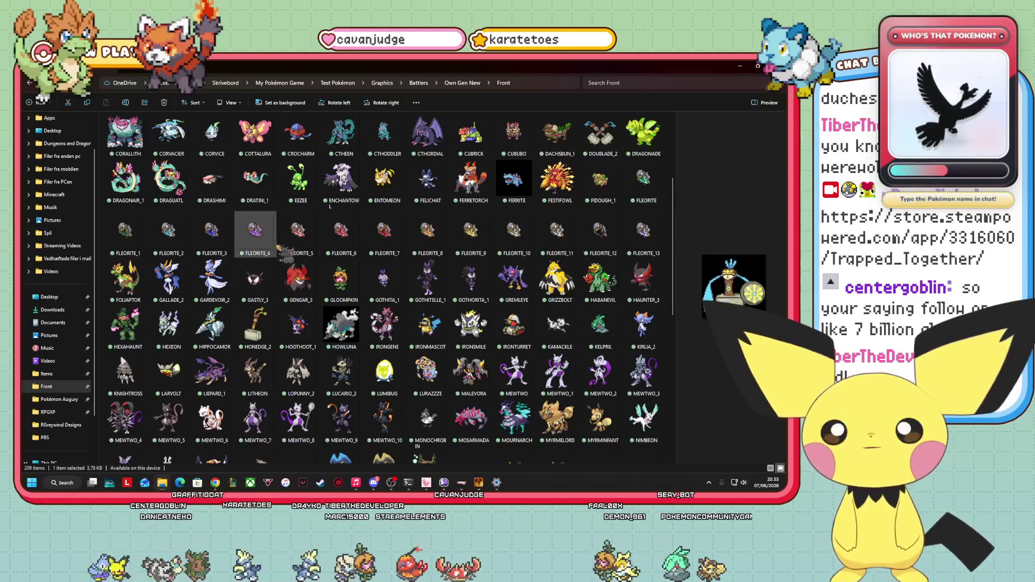
{"action": "scroll", "coordinate": [425, 226], "scroll_direction": "down", "scroll_amount": 3}
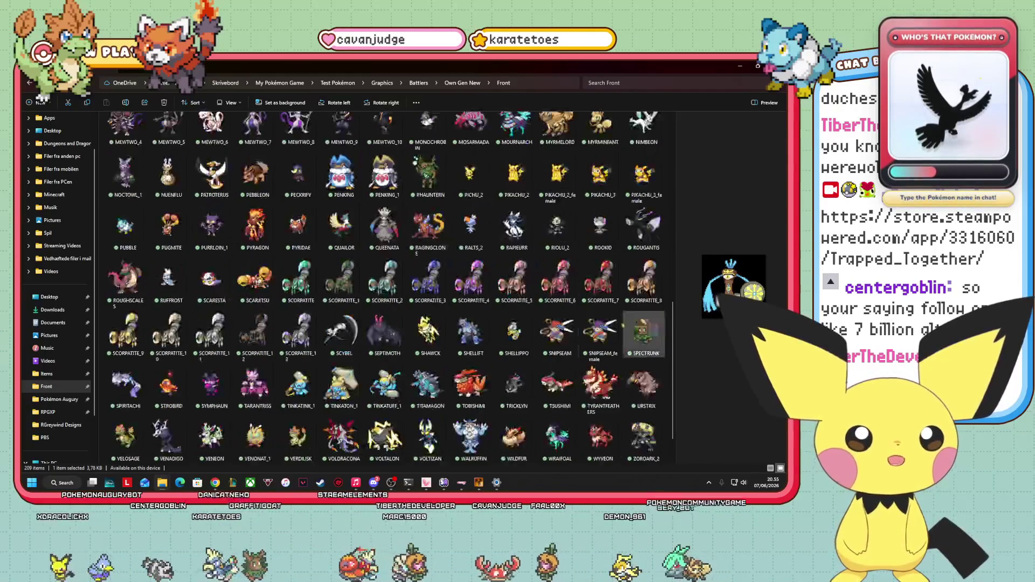
{"action": "scroll", "coordinate": [388, 280], "scroll_direction": "down", "scroll_amount": 2}
{"action": "scroll", "coordinate": [404, 302], "scroll_direction": "up", "scroll_amount": 10}
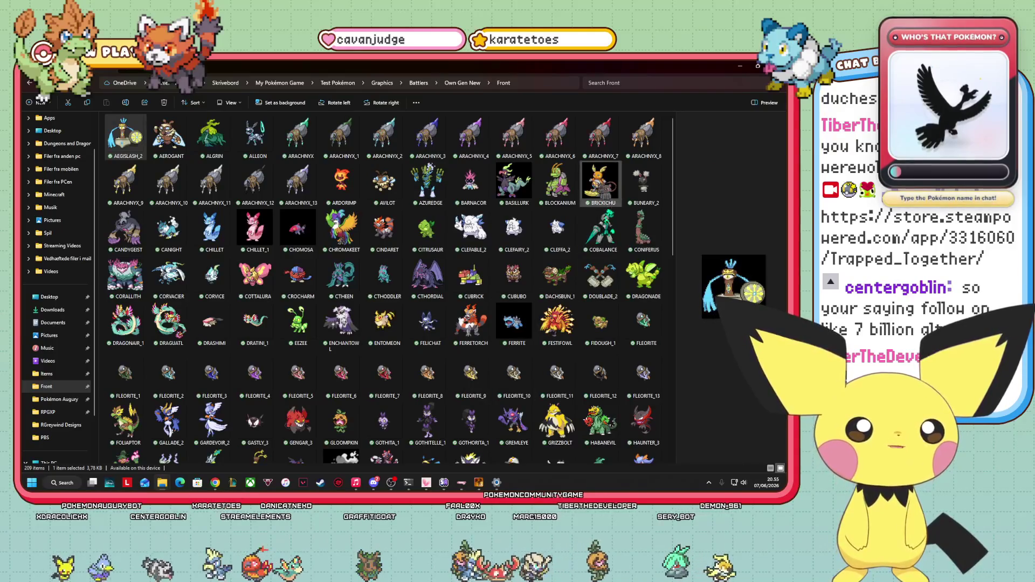
{"action": "left_click", "coordinate": [600, 182]}
{"action": "left_click", "coordinate": [557, 182]}
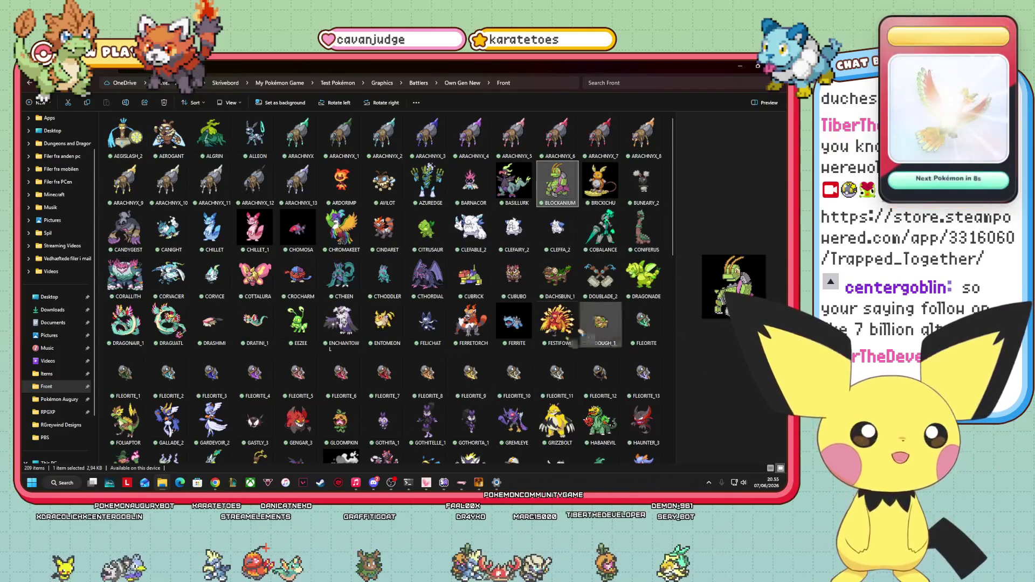
{"action": "key", "text": "Return"}
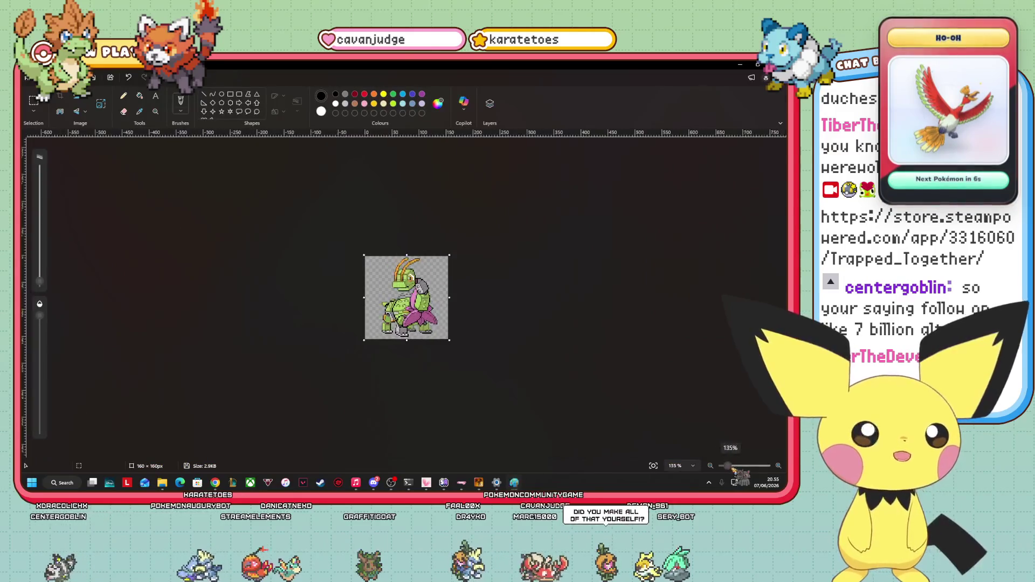
- Zoom BLOCKANIUM to about 374%, close Paint, and scroll the Front folder before returning to RPG Maker
{"action": "left_click_drag", "start_coordinate": [728, 466], "coordinate": [739, 465]}
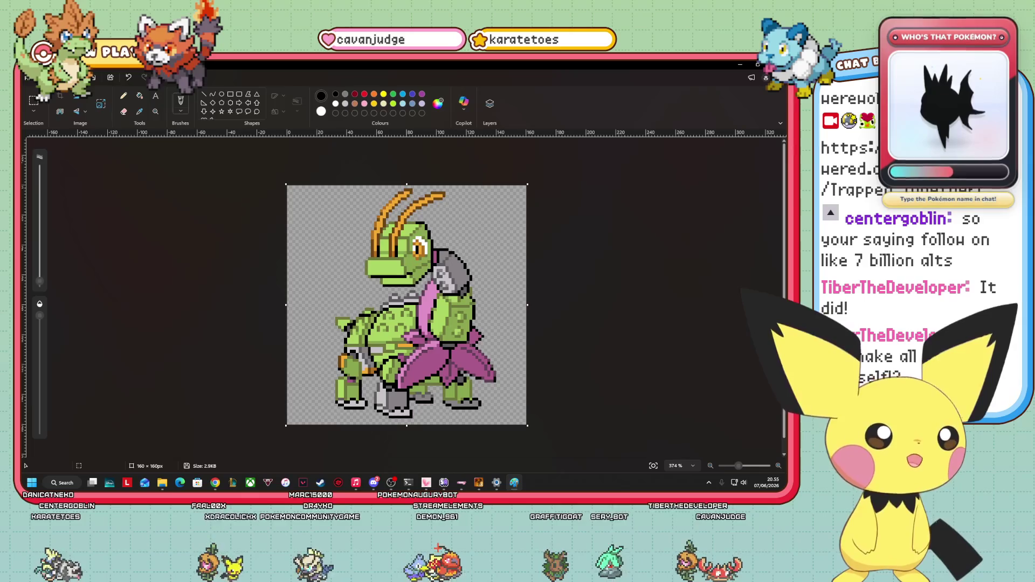
{"action": "key", "text": "alt+F4"}
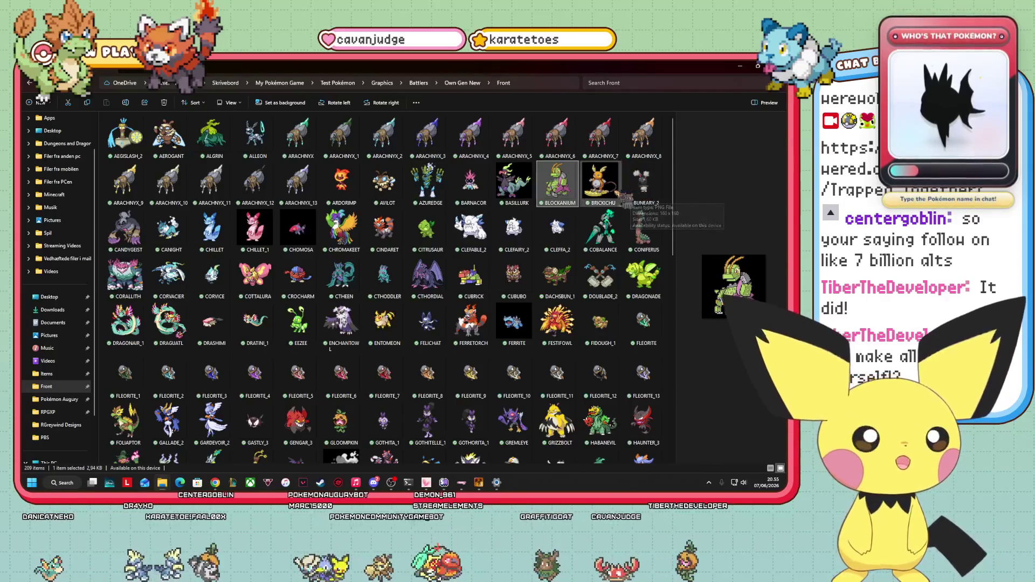
{"action": "scroll", "coordinate": [539, 229], "scroll_direction": "down", "scroll_amount": 10}
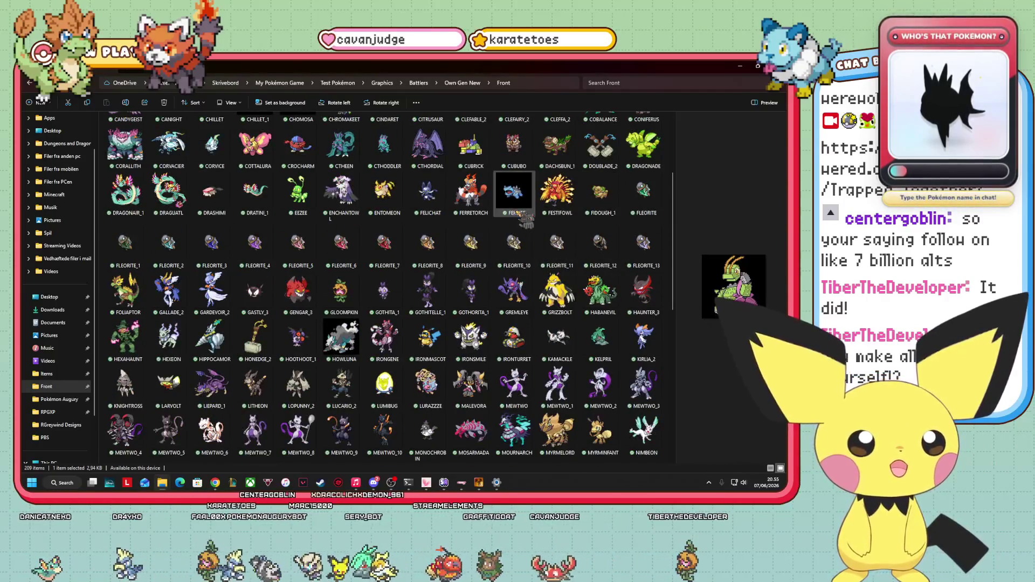
{"action": "scroll", "coordinate": [515, 226], "scroll_direction": "down", "scroll_amount": 2}
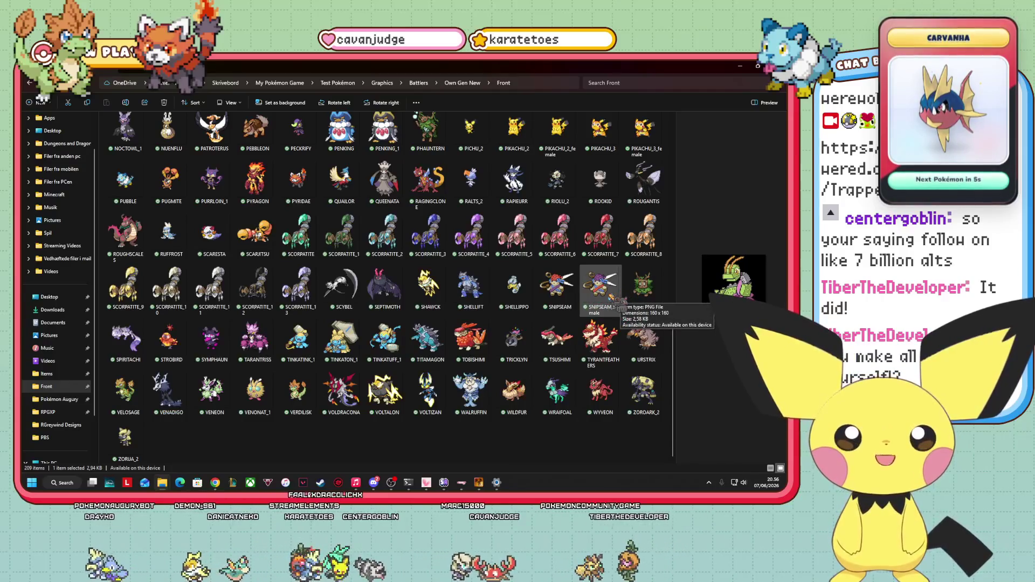
{"action": "scroll", "coordinate": [586, 312], "scroll_direction": "up", "scroll_amount": 10}
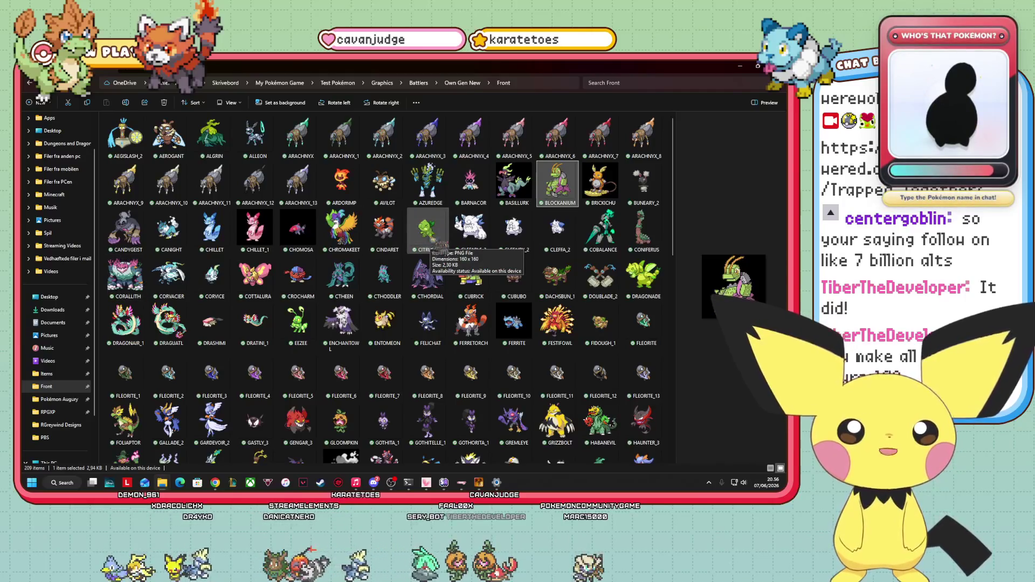
{"action": "scroll", "coordinate": [438, 247], "scroll_direction": "down", "scroll_amount": 10}
{"action": "scroll", "coordinate": [428, 280], "scroll_direction": "up", "scroll_amount": 10}
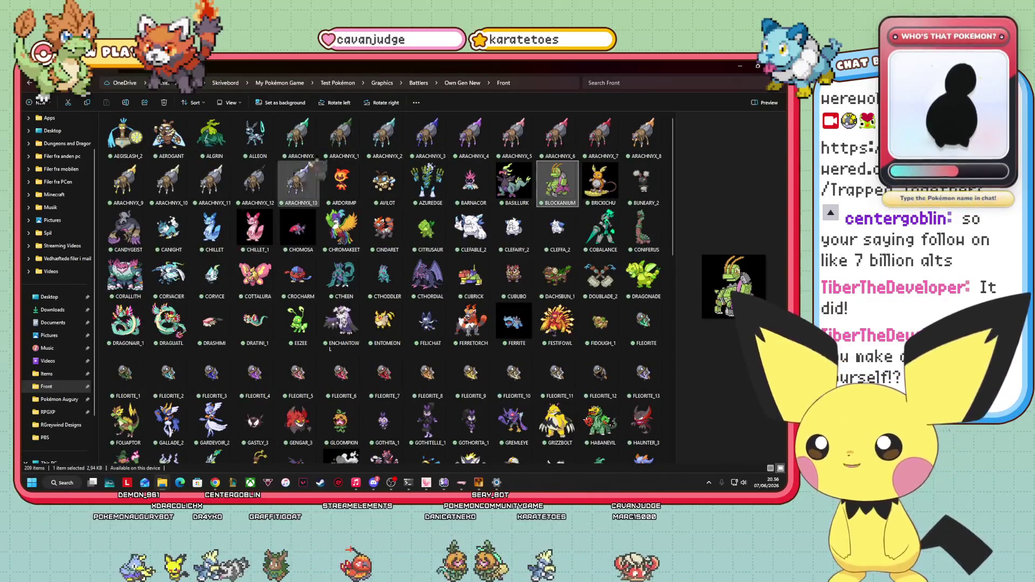
{"action": "scroll", "coordinate": [557, 275], "scroll_direction": "down", "scroll_amount": 6}
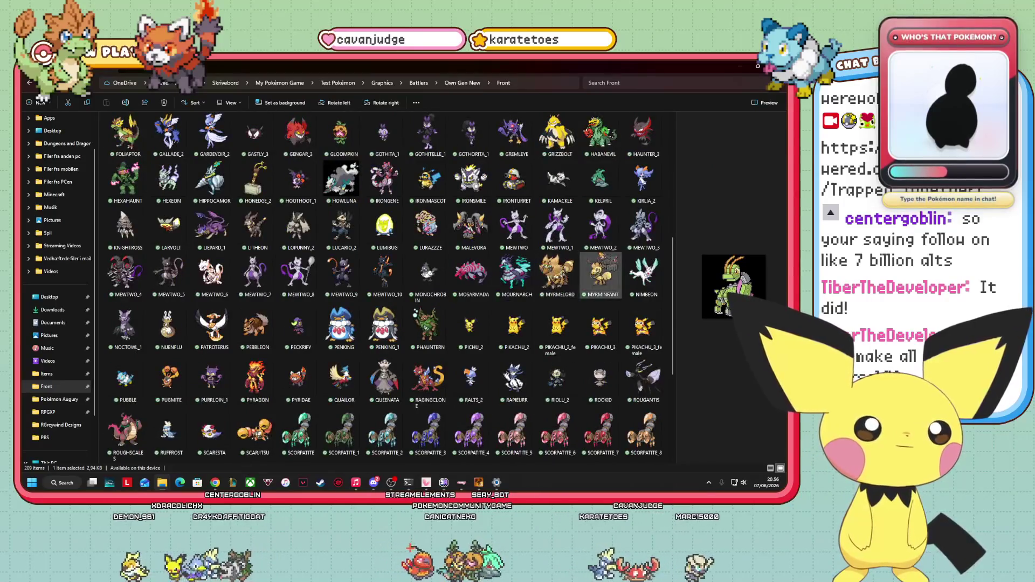
{"action": "scroll", "coordinate": [603, 275], "scroll_direction": "down", "scroll_amount": 4}
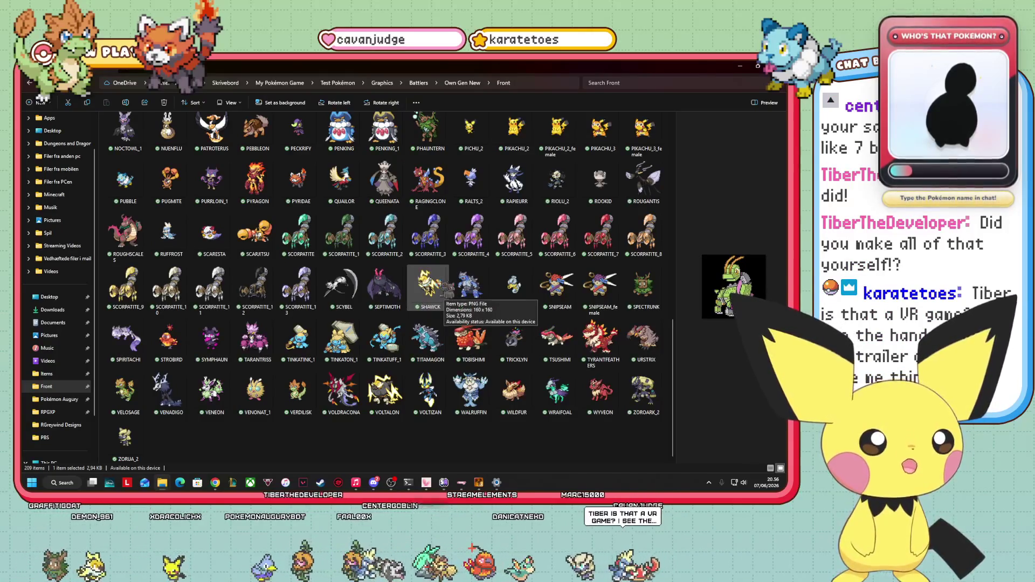
{"action": "key", "text": "alt+Tab"}
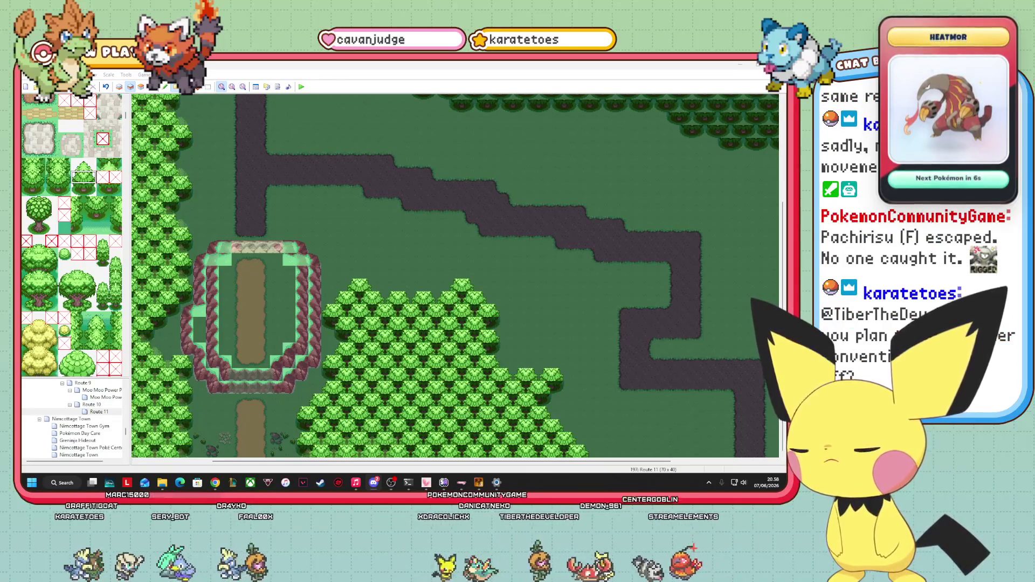
- Switch Route 11 to editing tile layer 3 with the F7 shortcut
{"action": "scroll", "coordinate": [72, 235], "scroll_direction": "down", "scroll_amount": 1}
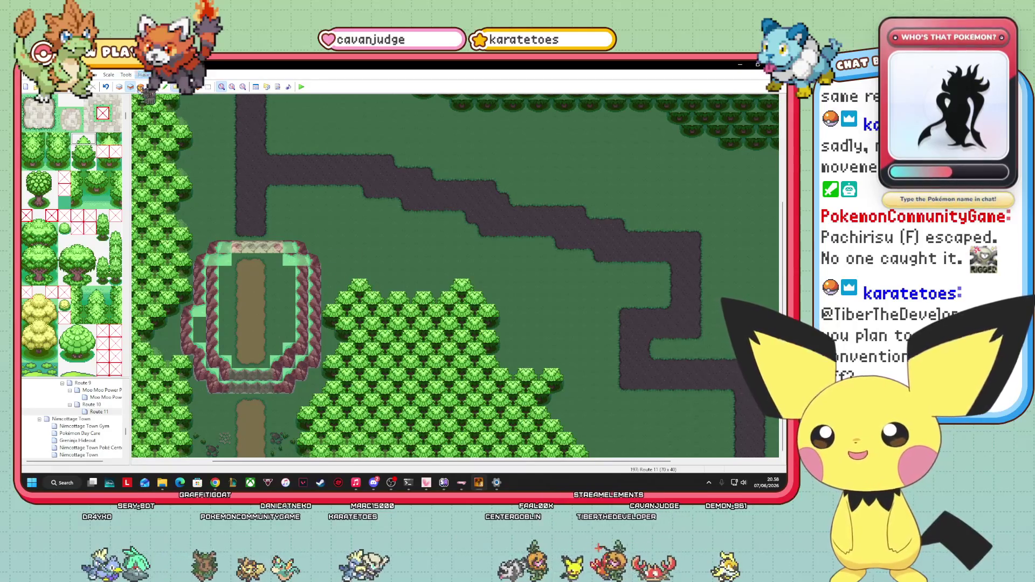
{"action": "key", "text": "F7"}
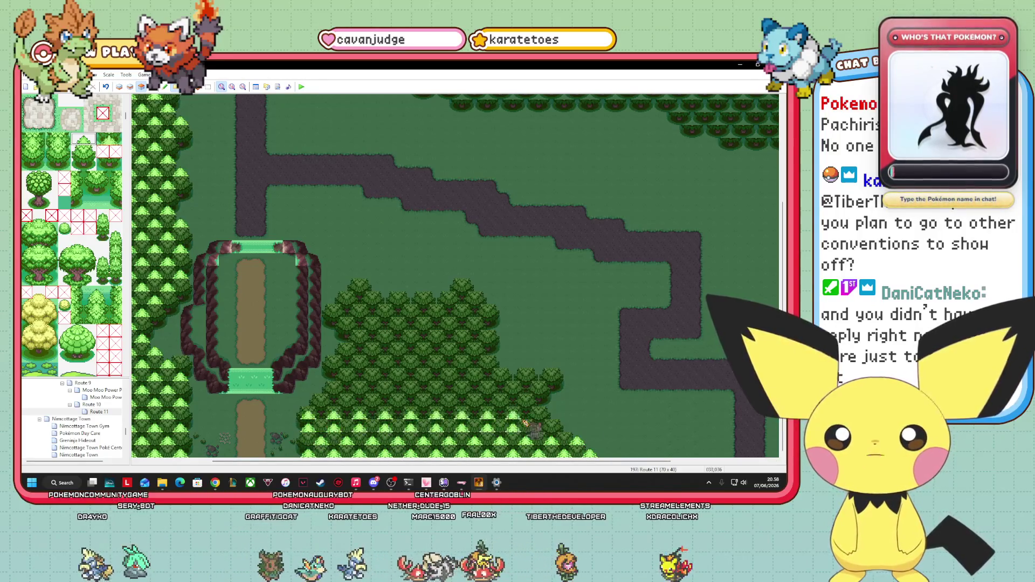
- Paint two light-green pine rows across the central forest's top, then open the Windows calendar panel
{"action": "mouse_move", "coordinate": [320, 414]}
{"action": "left_mouse_down"}
{"action": "mouse_move", "coordinate": [555, 415]}
{"action": "mouse_move", "coordinate": [309, 407]}
{"action": "mouse_move", "coordinate": [547, 412]}
{"action": "mouse_move", "coordinate": [575, 401]}
{"action": "mouse_move", "coordinate": [551, 402]}
{"action": "left_mouse_up"}
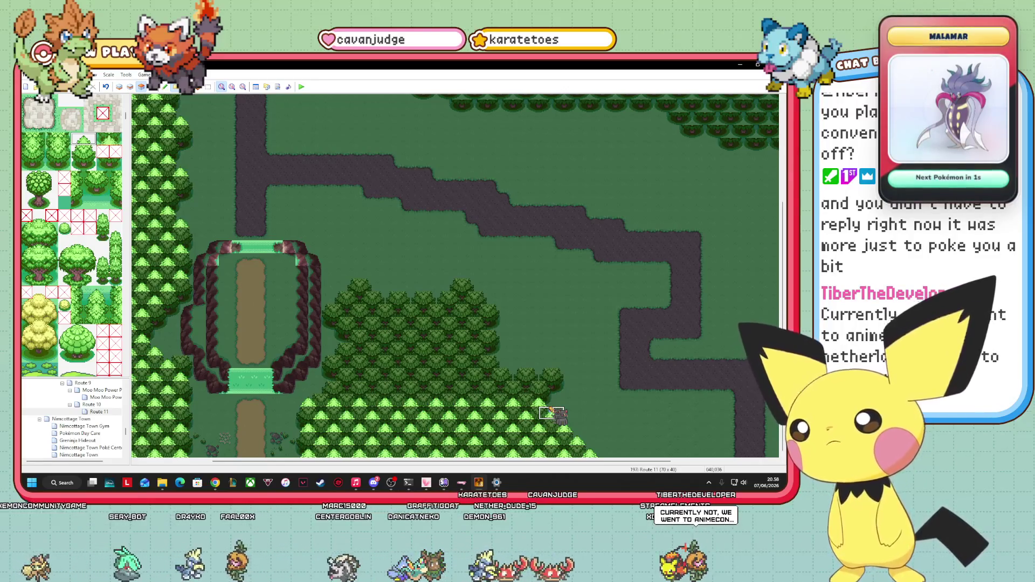
{"action": "key", "text": "Delete"}
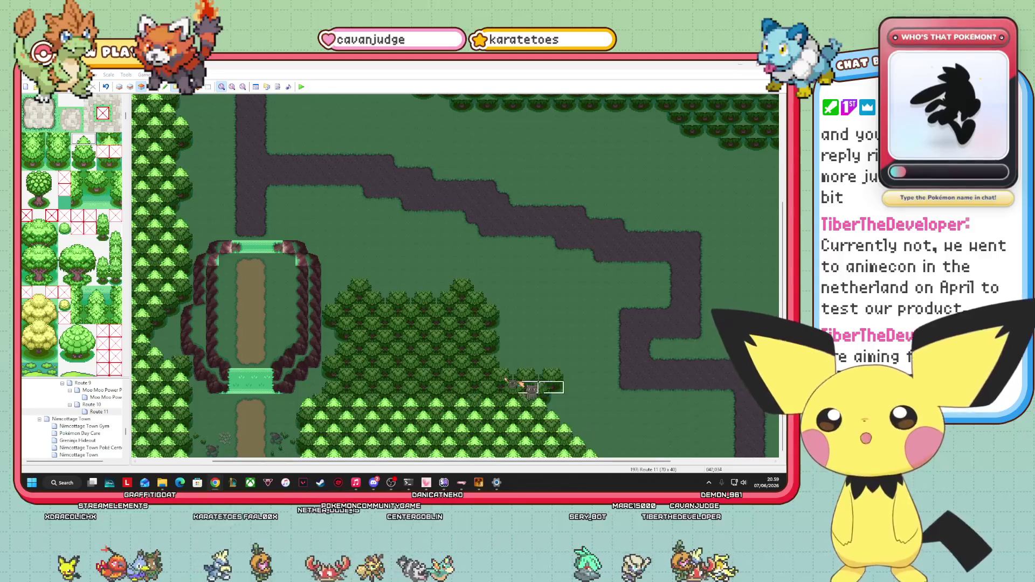
{"action": "left_click", "coordinate": [334, 375]}
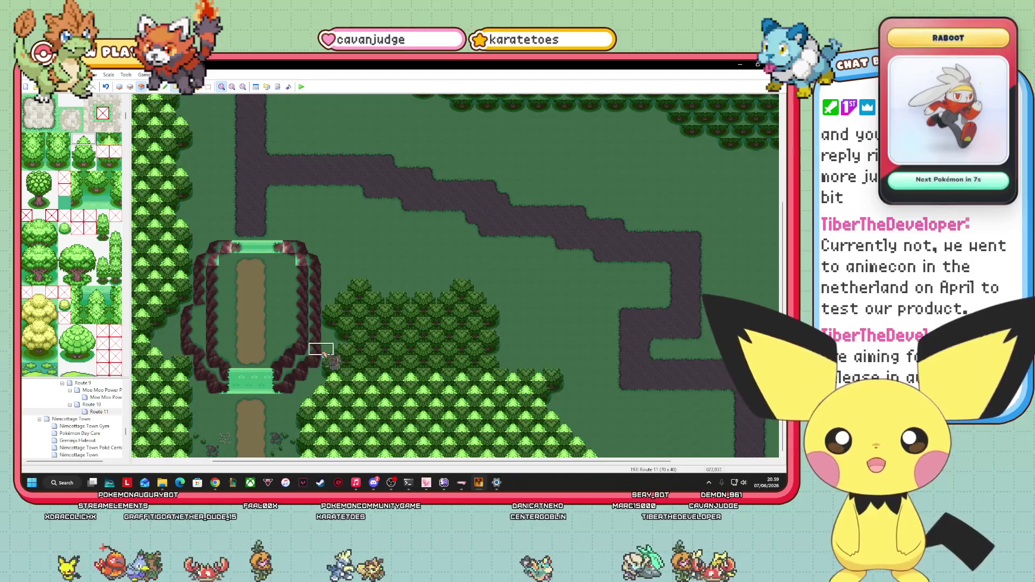
{"action": "left_click_drag", "start_coordinate": [348, 368], "coordinate": [560, 368]}
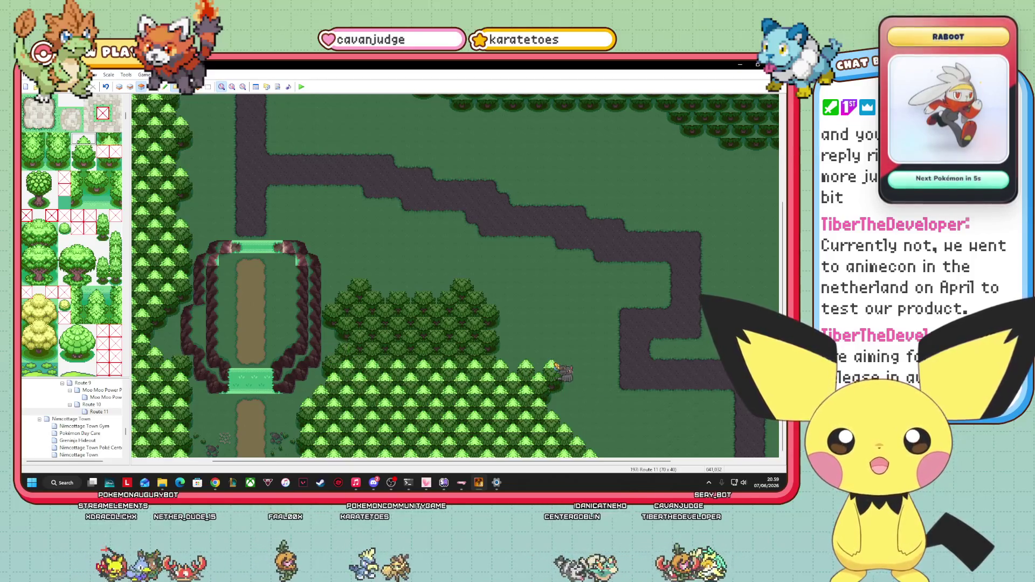
{"action": "mouse_move", "coordinate": [331, 353]}
{"action": "left_mouse_down"}
{"action": "mouse_move", "coordinate": [487, 351]}
{"action": "mouse_move", "coordinate": [348, 337]}
{"action": "mouse_move", "coordinate": [438, 329]}
{"action": "mouse_move", "coordinate": [347, 309]}
{"action": "mouse_move", "coordinate": [488, 313]}
{"action": "left_mouse_up"}
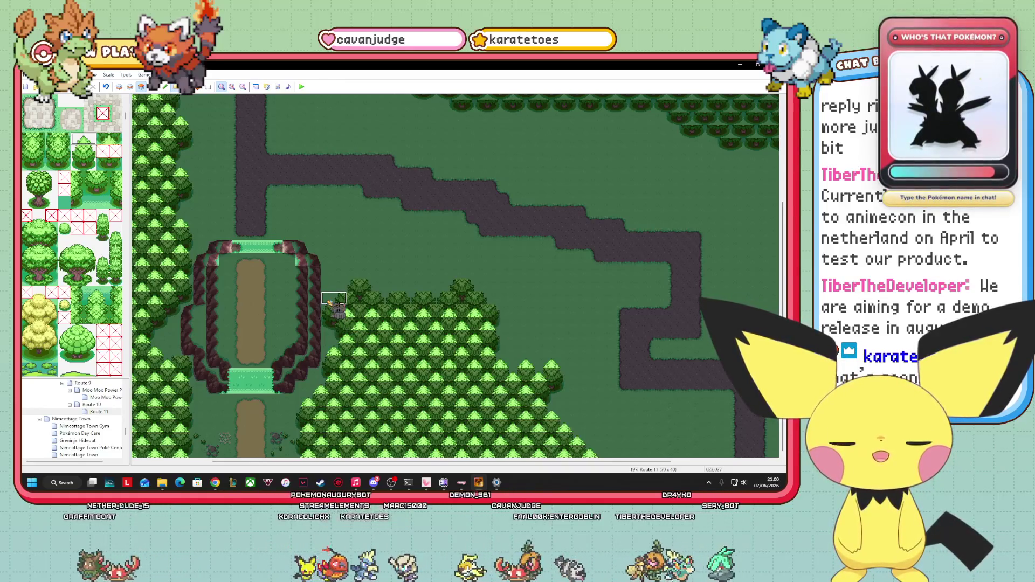
{"action": "left_click", "coordinate": [768, 483]}
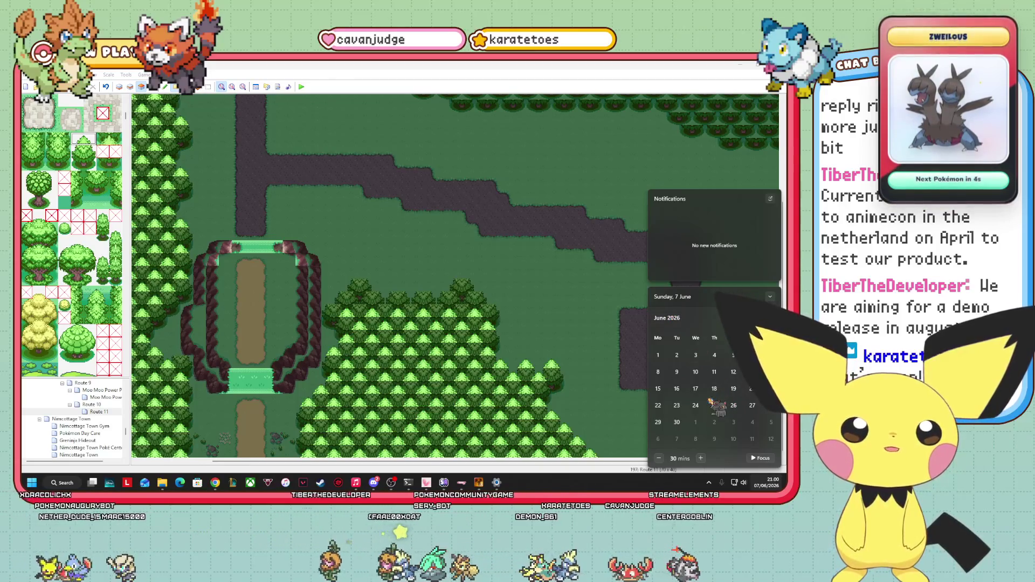
- Collapse the calendar, dismiss the notifications panel, and return to the Route 11 map
{"action": "scroll", "coordinate": [710, 397], "scroll_direction": "down", "scroll_amount": 2}
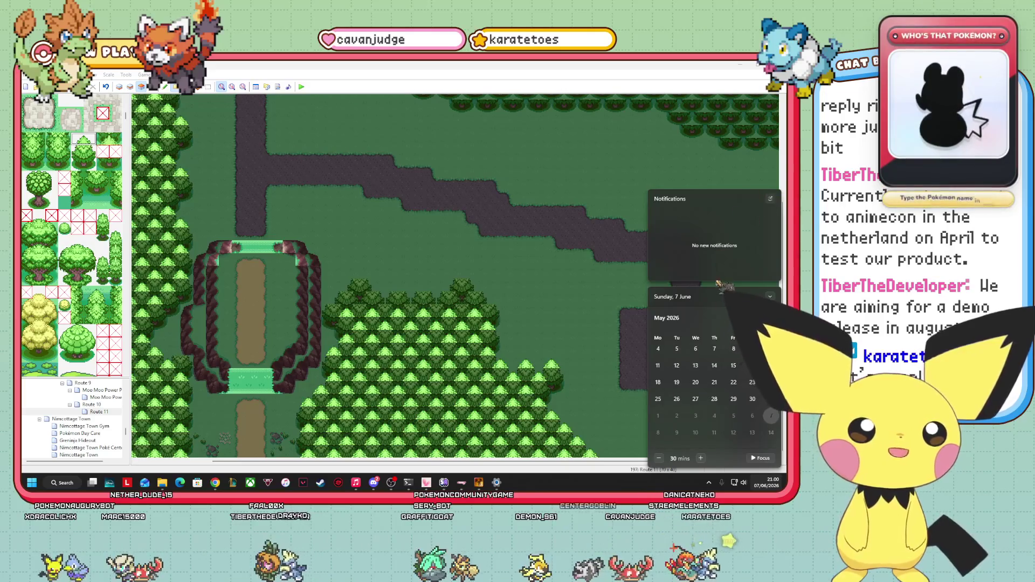
{"action": "left_click", "coordinate": [769, 297]}
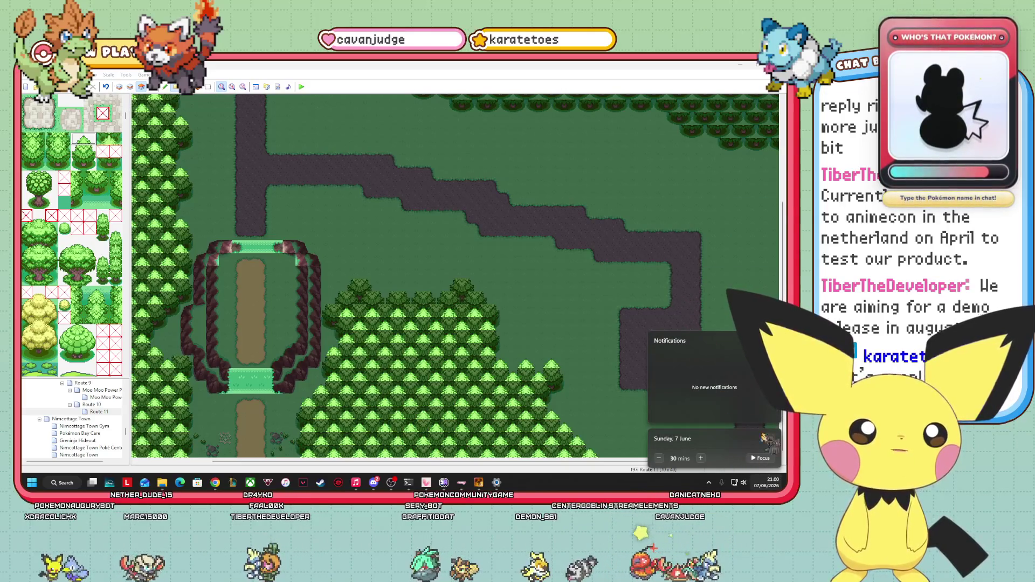
{"action": "left_click", "coordinate": [701, 274]}
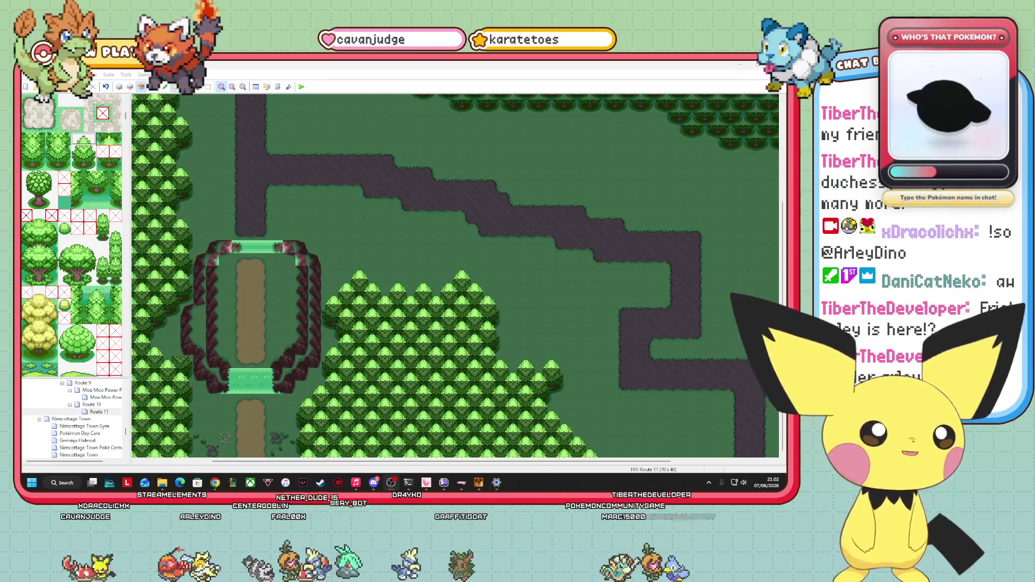
{"action": "left_click_drag", "start_coordinate": [593, 461], "coordinate": [694, 462]}
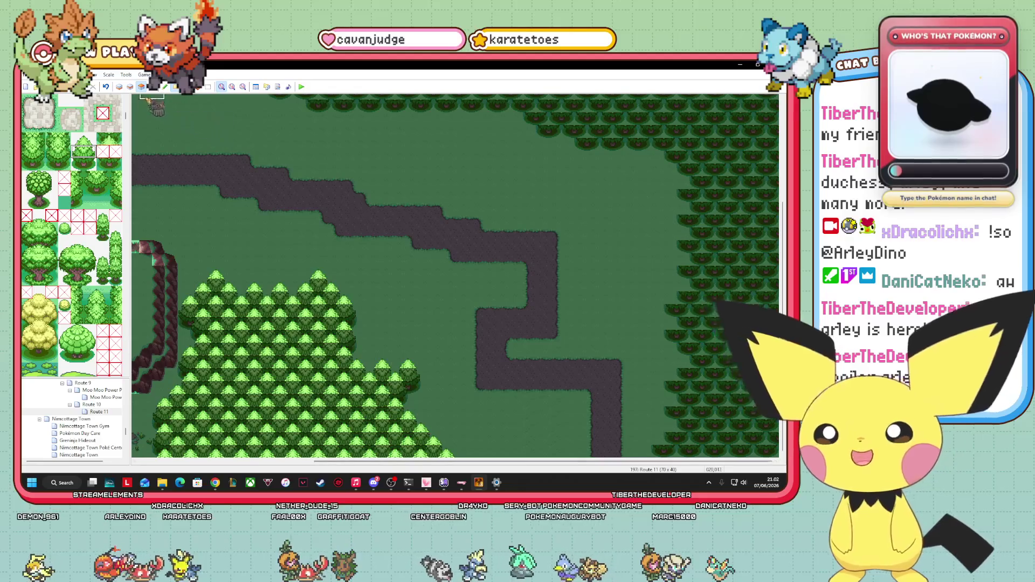
- On layer 2, paint light-green trees along the bottom-right forest edge and drag the path bend down a tile
{"action": "key", "text": "F6"}
{"action": "left_click_drag", "start_coordinate": [664, 451], "coordinate": [782, 455]}
{"action": "left_click_drag", "start_coordinate": [674, 439], "coordinate": [739, 454]}
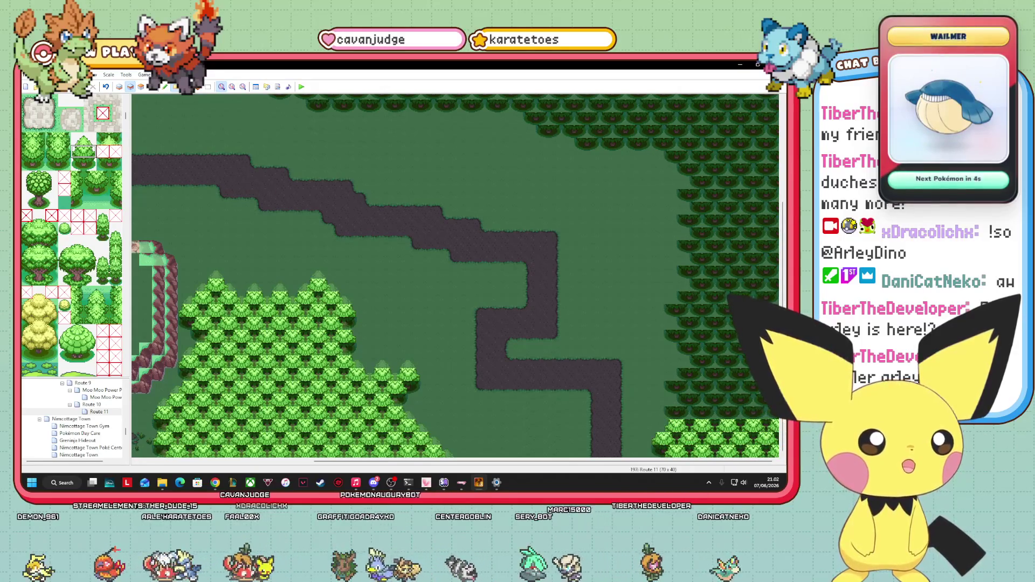
{"action": "left_click_drag", "start_coordinate": [671, 401], "coordinate": [714, 402]}
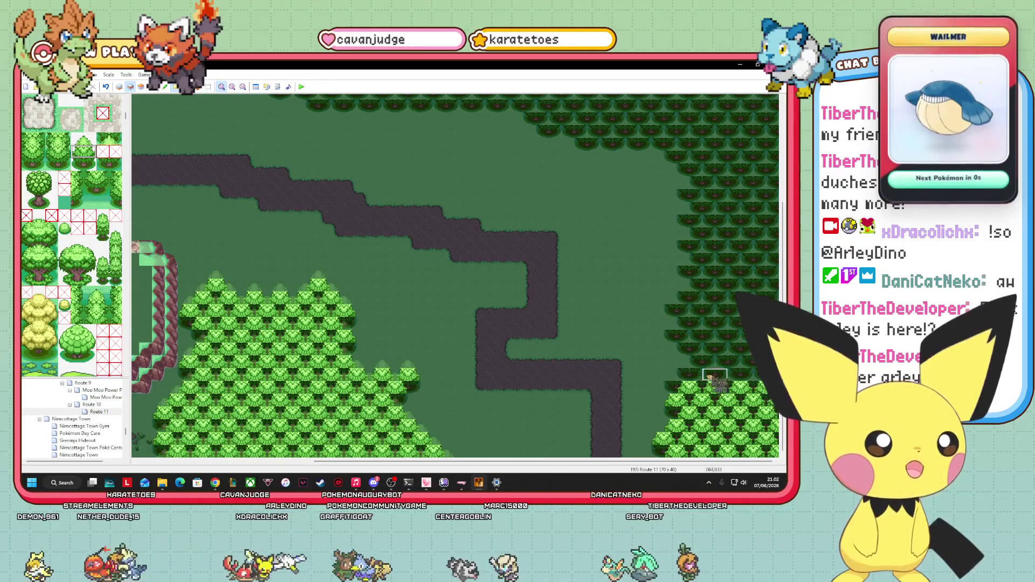
{"action": "left_click", "coordinate": [671, 380]}
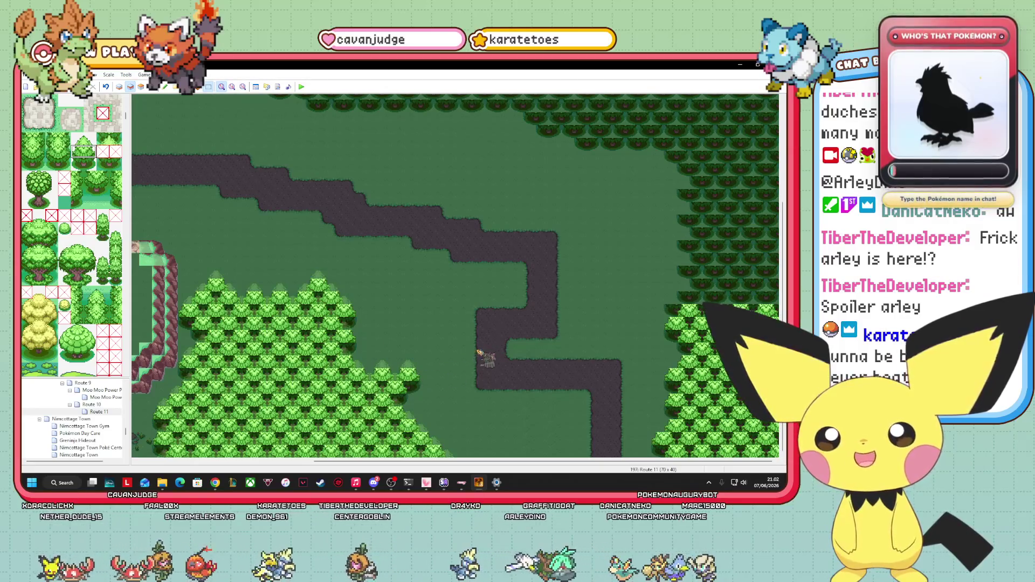
{"action": "left_click_drag", "start_coordinate": [609, 382], "coordinate": [610, 411]}
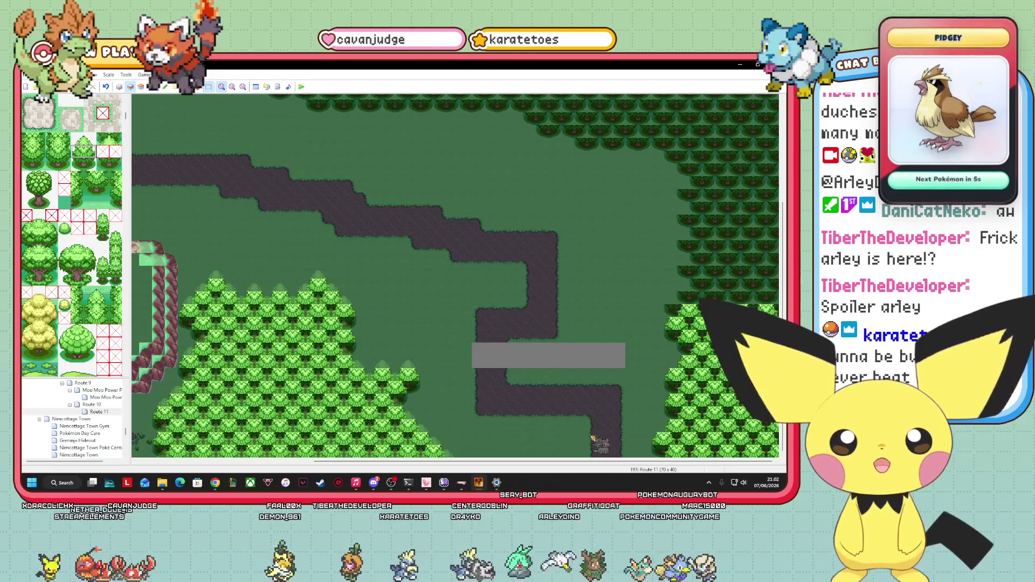
- Copy a patch of grass and paste it over the left end of the empty strip
{"action": "right_click", "coordinate": [609, 447]}
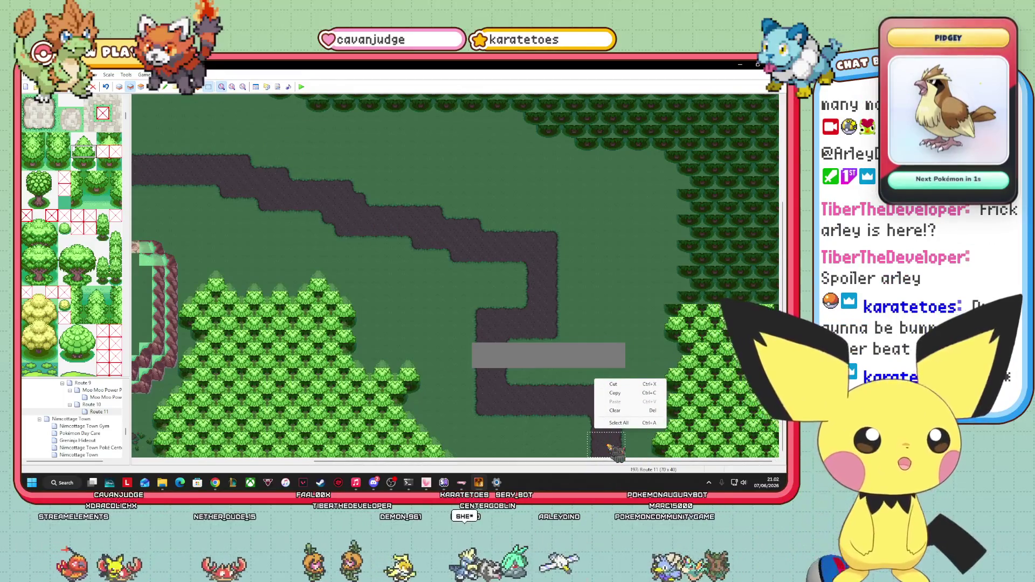
{"action": "right_click", "coordinate": [606, 395]}
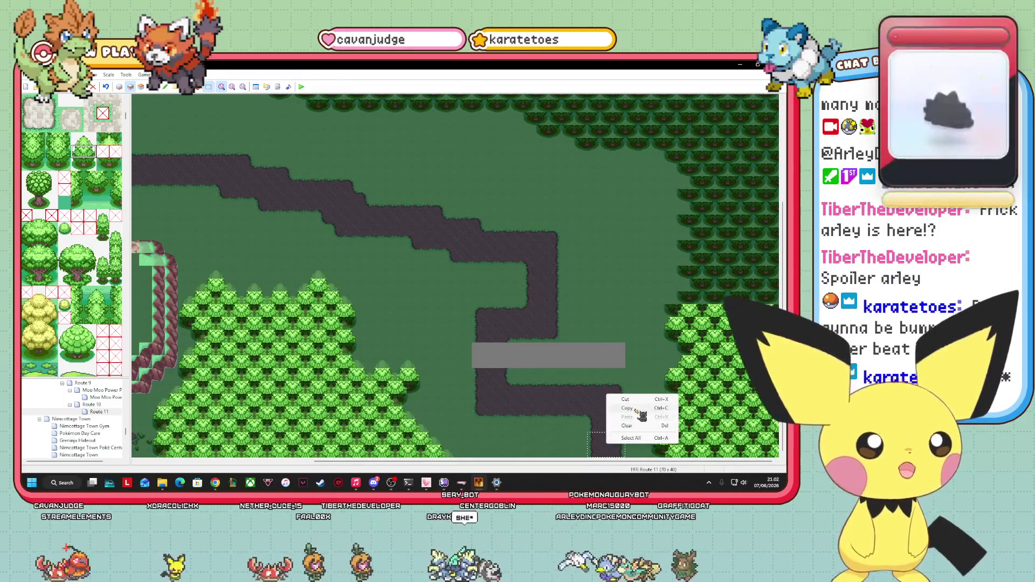
{"action": "right_click", "coordinate": [541, 358]}
{"action": "left_click", "coordinate": [575, 379]}
{"action": "mouse_move", "coordinate": [164, 118]}
{"action": "left_mouse_down"}
{"action": "mouse_move", "coordinate": [473, 360]}
{"action": "mouse_move", "coordinate": [497, 362]}
{"action": "left_mouse_up"}
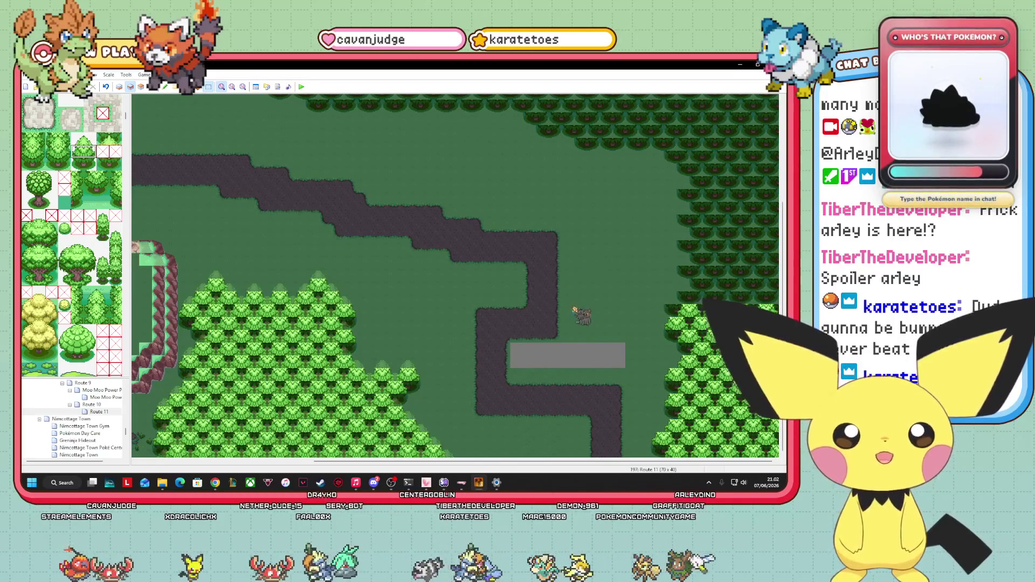
{"action": "right_click", "coordinate": [602, 325]}
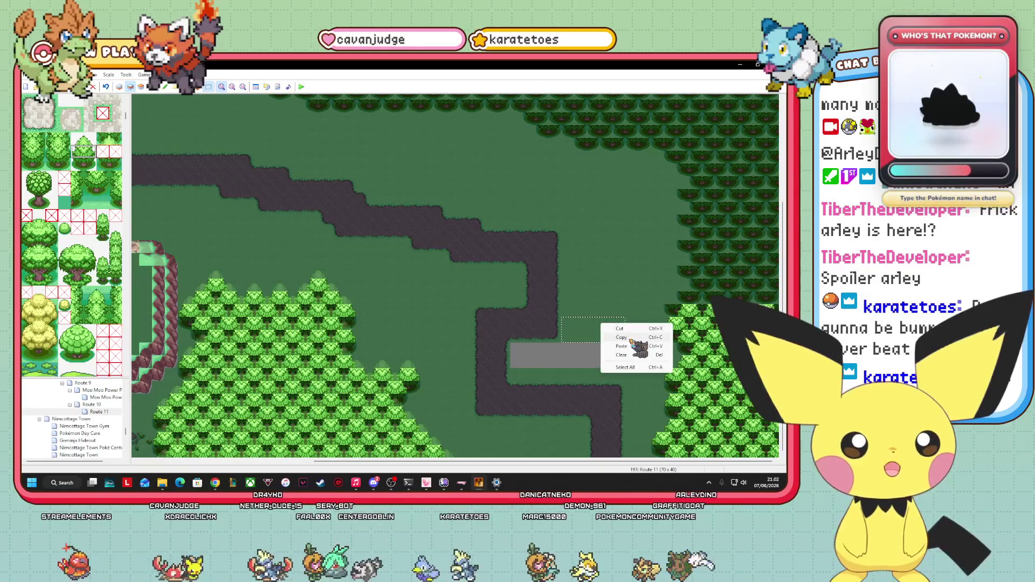
{"action": "left_click", "coordinate": [631, 338]}
- Paste more grass copies to fill the remaining strip, then start lightening the right-edge trees
{"action": "right_click", "coordinate": [602, 354]}
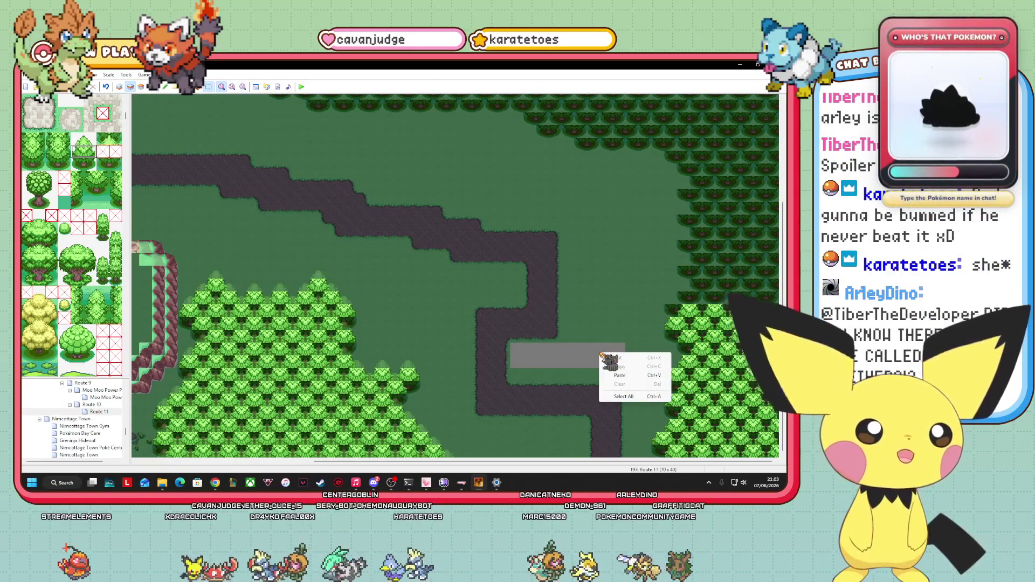
{"action": "left_click", "coordinate": [627, 376]}
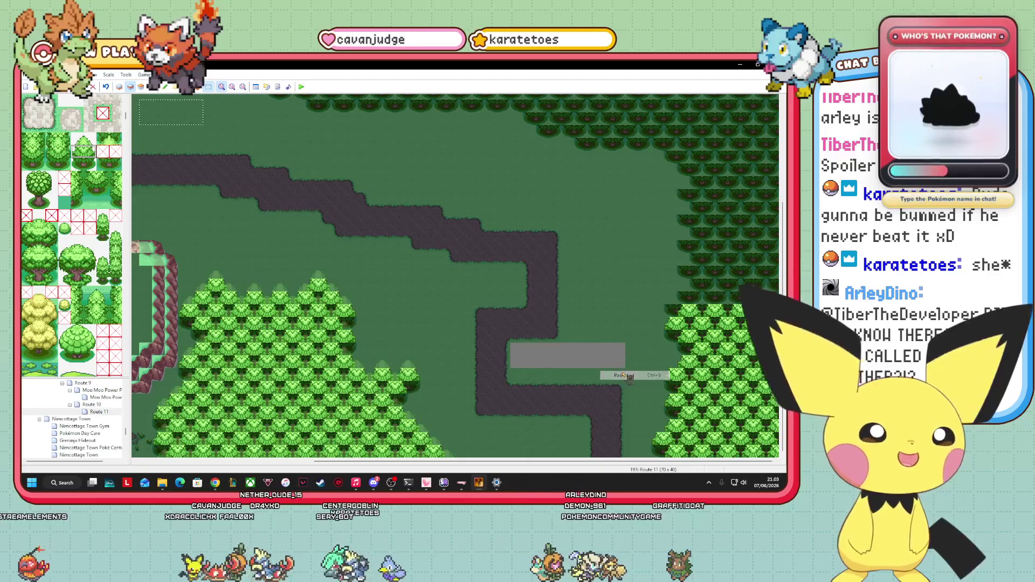
{"action": "left_click", "coordinate": [600, 353]}
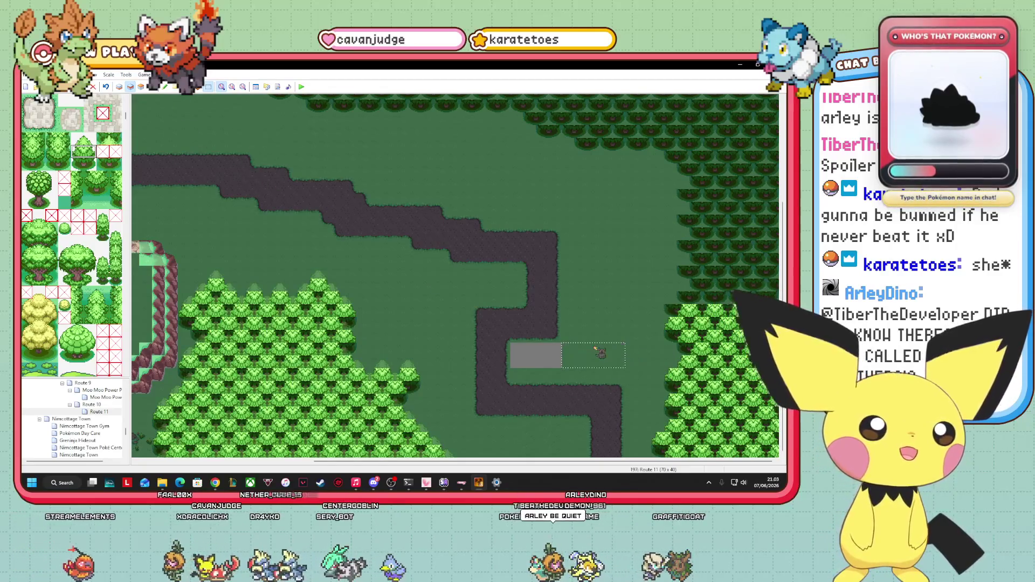
{"action": "right_click", "coordinate": [618, 315]}
{"action": "left_click", "coordinate": [630, 339]}
{"action": "mouse_move", "coordinate": [181, 125]}
{"action": "left_mouse_down"}
{"action": "mouse_move", "coordinate": [528, 371]}
{"action": "mouse_move", "coordinate": [551, 369]}
{"action": "left_mouse_up"}
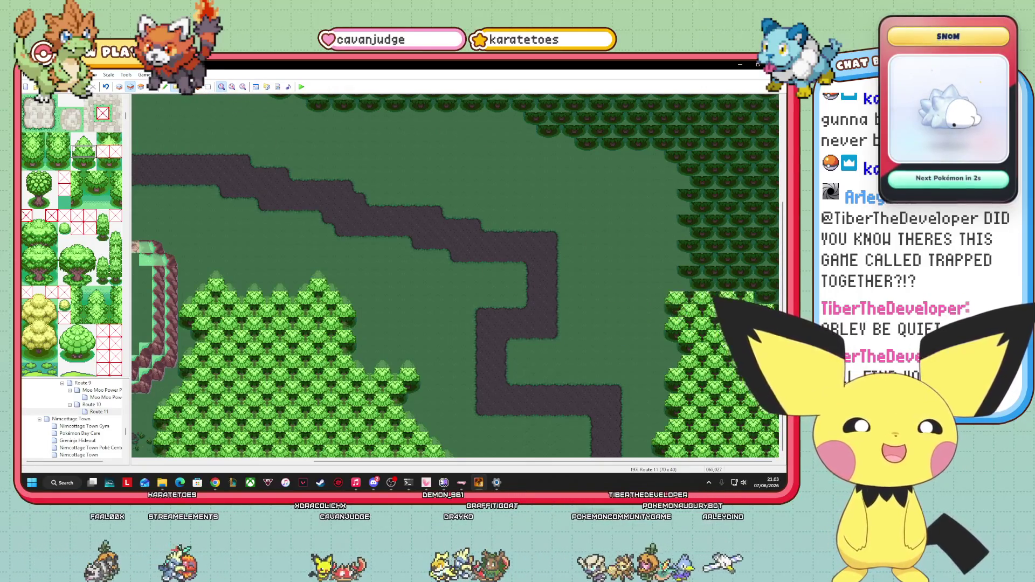
{"action": "mouse_move", "coordinate": [753, 298]}
{"action": "left_mouse_down"}
{"action": "mouse_move", "coordinate": [688, 289]}
{"action": "mouse_move", "coordinate": [767, 258]}
{"action": "left_mouse_up"}
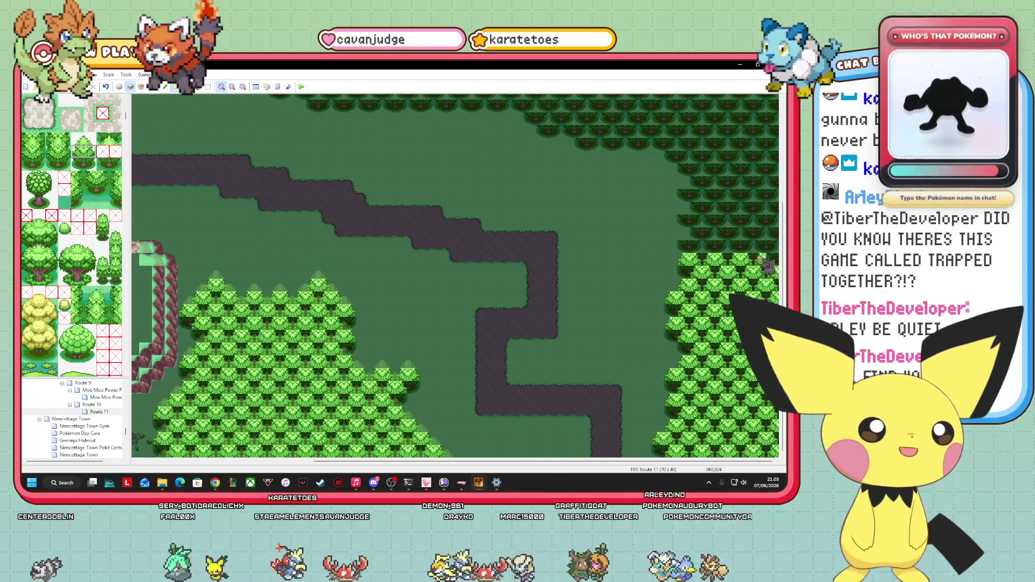
- Paint five more light-green tree rows climbing the right forest edge toward the dark top border
{"action": "left_click_drag", "start_coordinate": [692, 249], "coordinate": [776, 251]}
{"action": "mouse_move", "coordinate": [692, 239]}
{"action": "left_mouse_down"}
{"action": "mouse_move", "coordinate": [776, 240]}
{"action": "mouse_move", "coordinate": [701, 224]}
{"action": "mouse_move", "coordinate": [781, 230]}
{"action": "mouse_move", "coordinate": [697, 214]}
{"action": "mouse_move", "coordinate": [781, 211]}
{"action": "mouse_move", "coordinate": [703, 204]}
{"action": "mouse_move", "coordinate": [765, 197]}
{"action": "mouse_move", "coordinate": [688, 183]}
{"action": "mouse_move", "coordinate": [781, 183]}
{"action": "mouse_move", "coordinate": [739, 197]}
{"action": "left_mouse_up"}
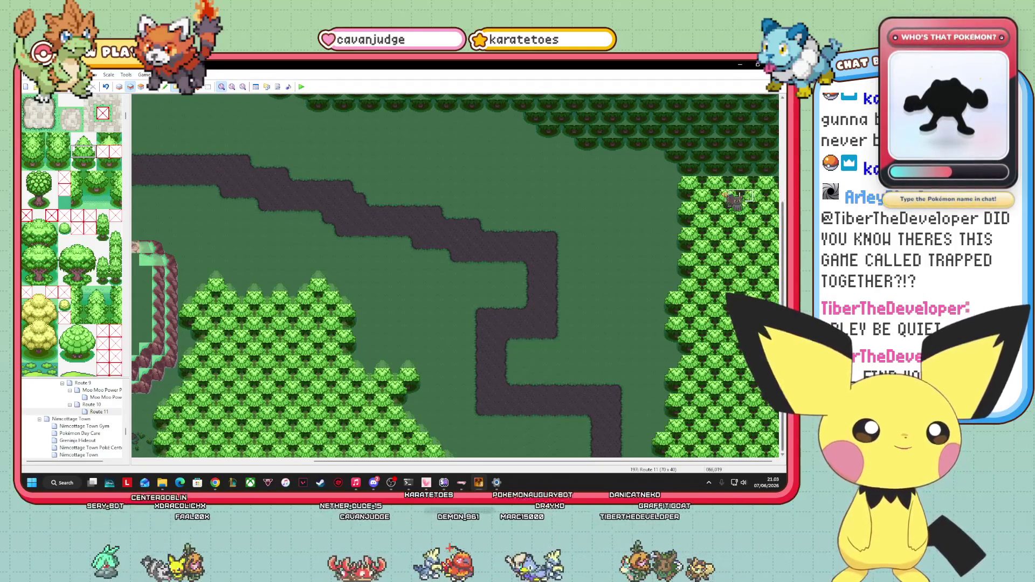
{"action": "left_click_drag", "start_coordinate": [699, 168], "coordinate": [779, 168]}
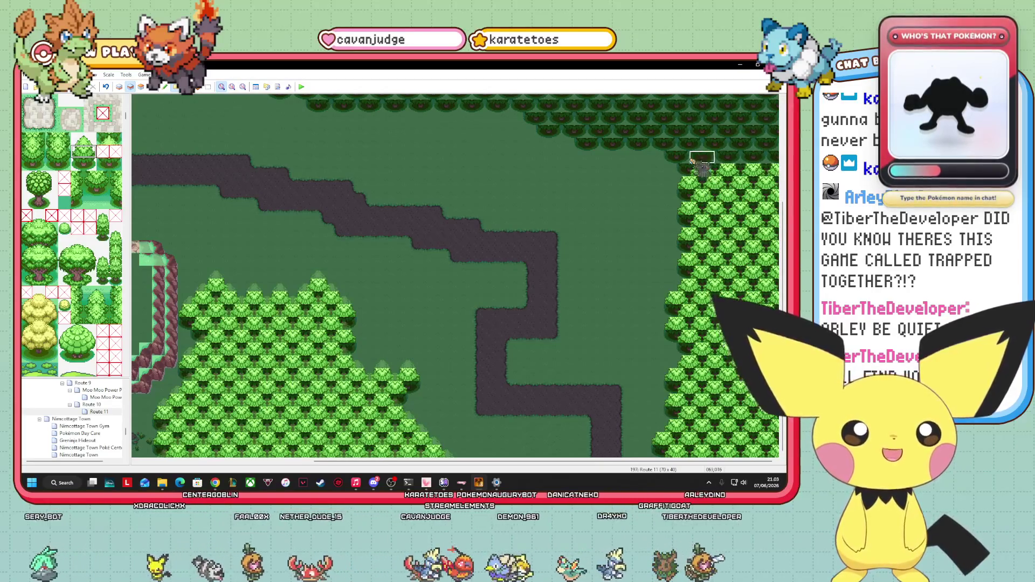
{"action": "left_click_drag", "start_coordinate": [693, 161], "coordinate": [776, 157]}
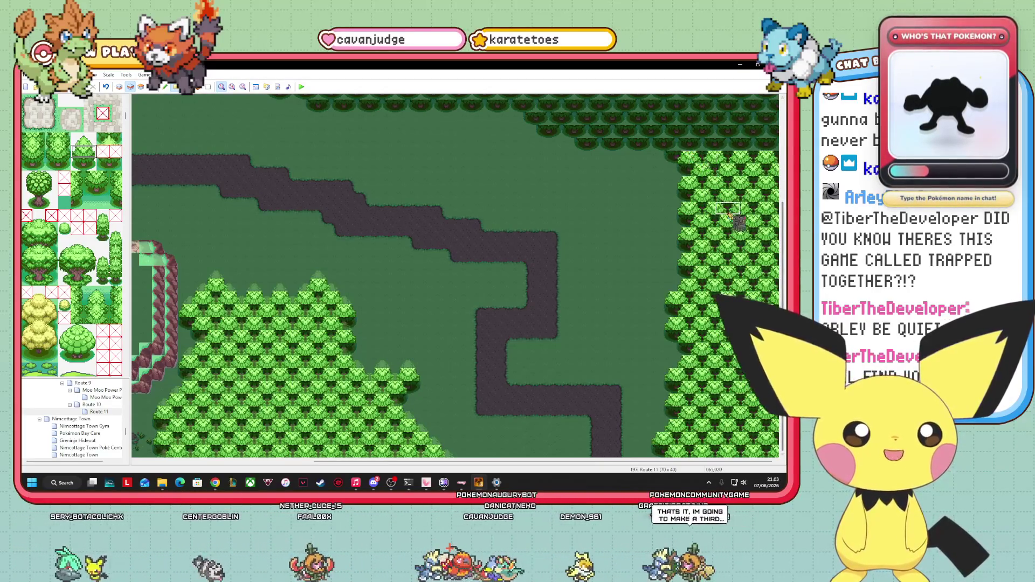
{"action": "left_click_drag", "start_coordinate": [674, 145], "coordinate": [776, 145]}
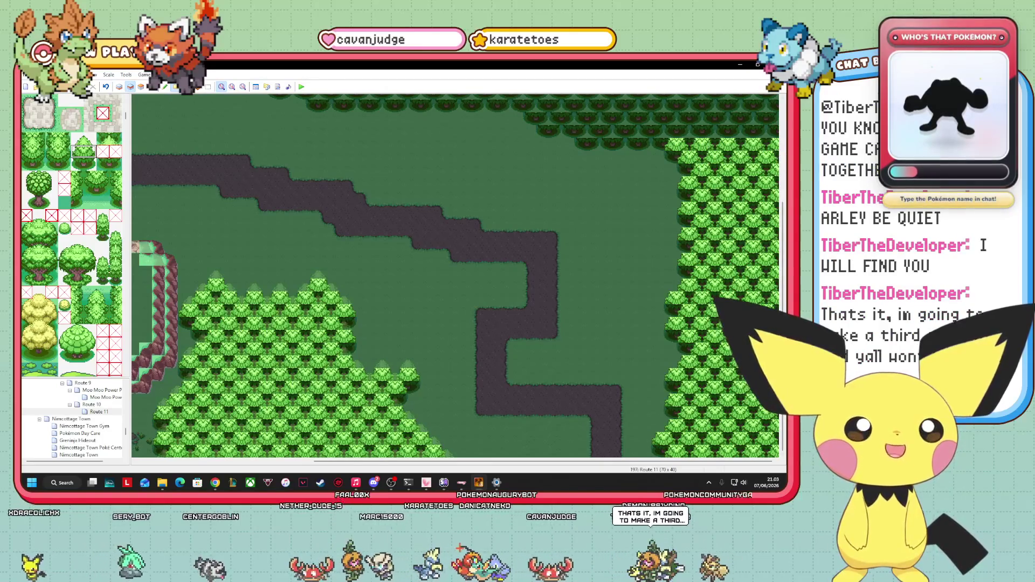
{"action": "scroll", "coordinate": [776, 151], "scroll_direction": "up", "scroll_amount": 3}
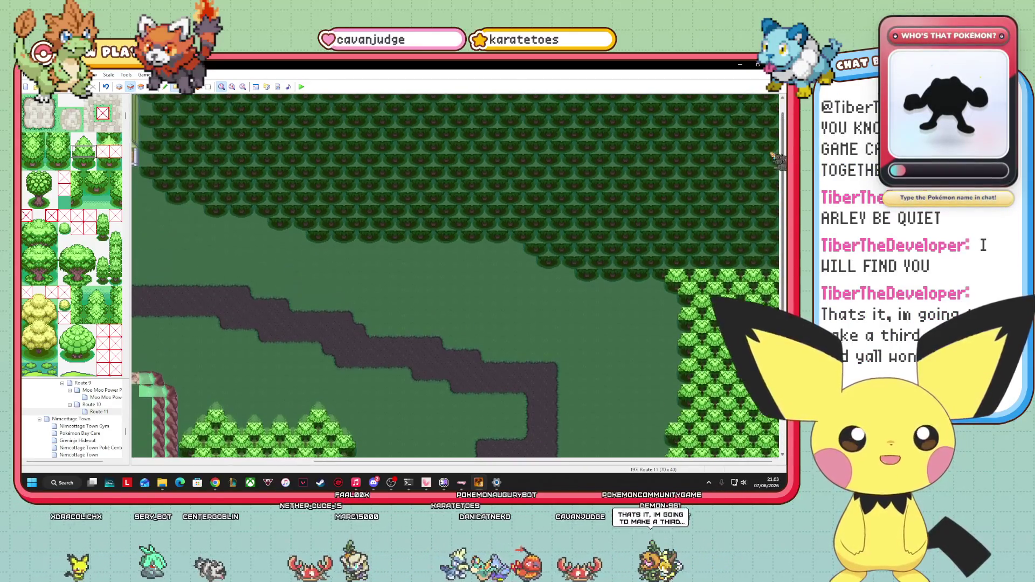
- Paint light-green tree rows along the northern forest's lower edge, working upward
{"action": "scroll", "coordinate": [776, 158], "scroll_direction": "up", "scroll_amount": 1}
{"action": "left_click_drag", "start_coordinate": [589, 286], "coordinate": [776, 294]}
{"action": "mouse_move", "coordinate": [589, 269]}
{"action": "left_mouse_down"}
{"action": "mouse_move", "coordinate": [555, 269]}
{"action": "mouse_move", "coordinate": [714, 271]}
{"action": "left_mouse_up"}
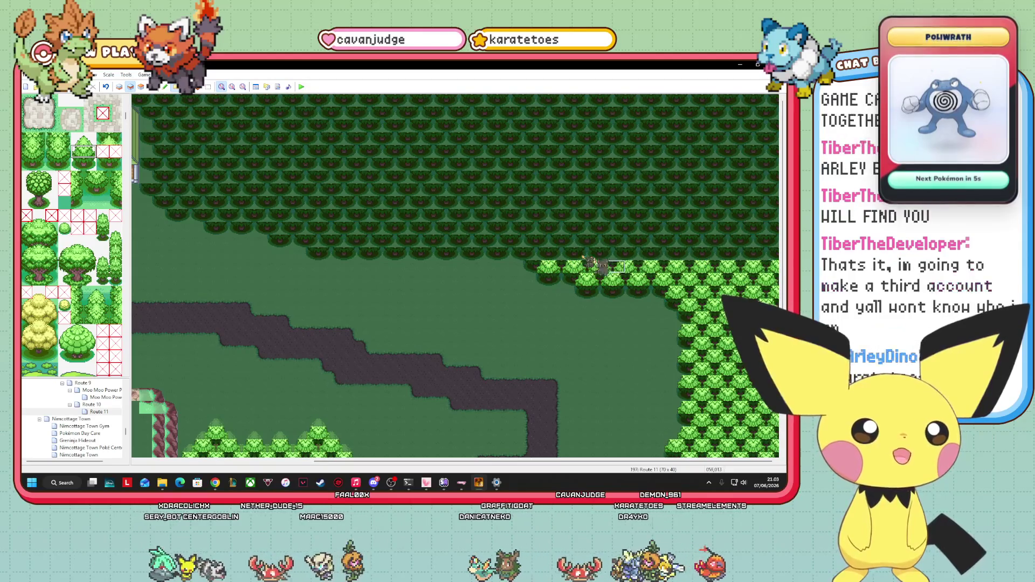
{"action": "left_click_drag", "start_coordinate": [531, 254], "coordinate": [776, 259]}
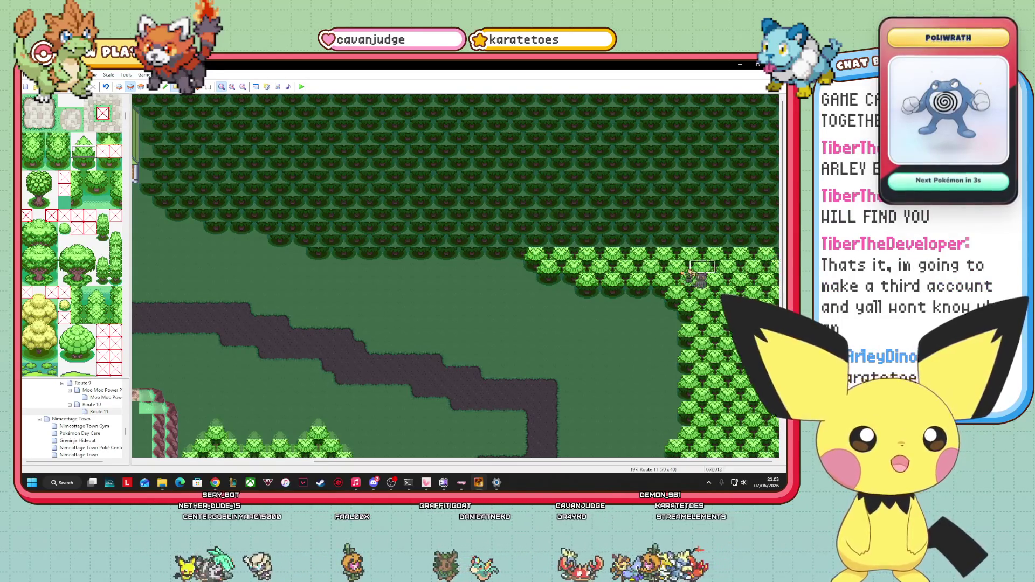
{"action": "left_click_drag", "start_coordinate": [312, 239], "coordinate": [776, 245]}
{"action": "left_click_drag", "start_coordinate": [291, 231], "coordinate": [779, 237]}
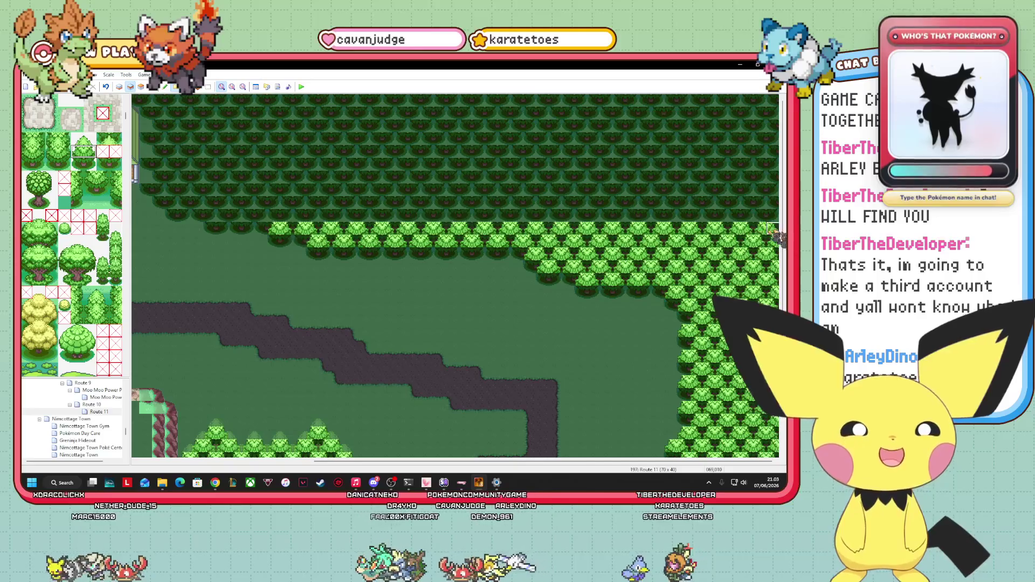
{"action": "left_click_drag", "start_coordinate": [218, 218], "coordinate": [765, 217]}
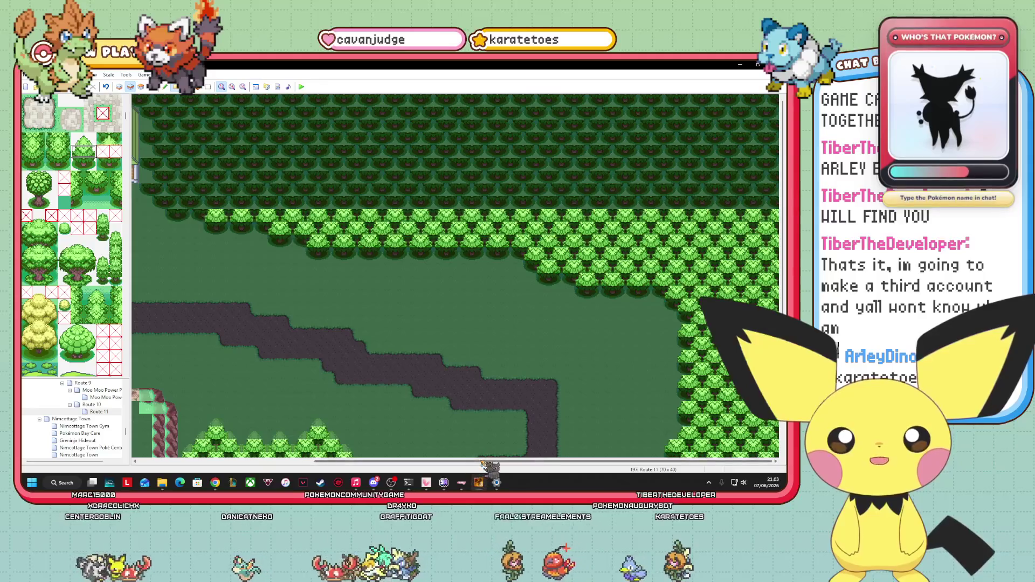
- Add another light-green tree row higher in the northern forest
{"action": "left_click_drag", "start_coordinate": [544, 462], "coordinate": [386, 463]}
{"action": "mouse_move", "coordinate": [426, 204]}
{"action": "left_mouse_down"}
{"action": "mouse_move", "coordinate": [402, 205]}
{"action": "mouse_move", "coordinate": [765, 208]}
{"action": "left_mouse_up"}
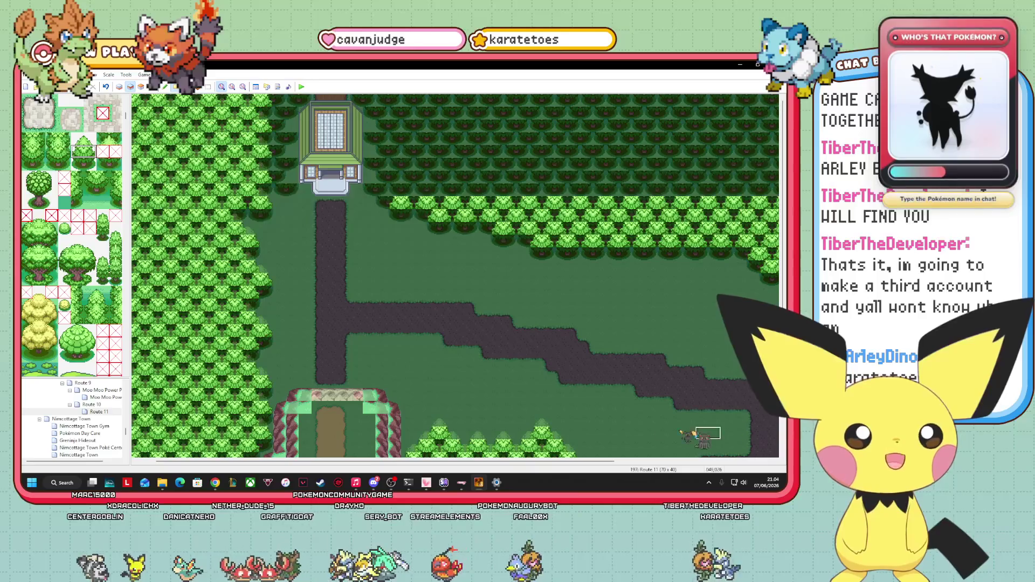
{"action": "left_click_drag", "start_coordinate": [237, 462], "coordinate": [378, 463]}
{"action": "mouse_move", "coordinate": [373, 482]}
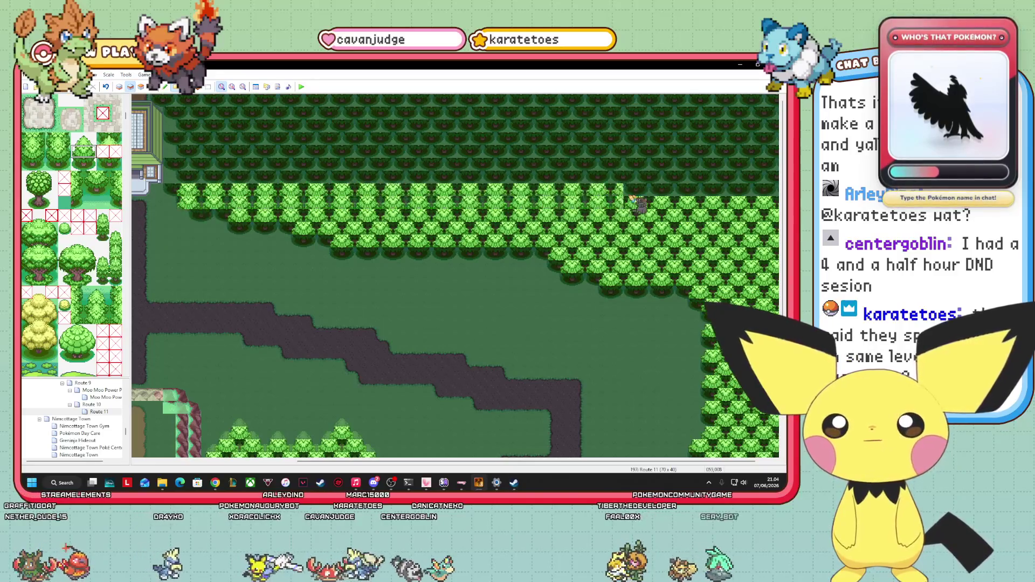
{"action": "key", "text": "Left"}
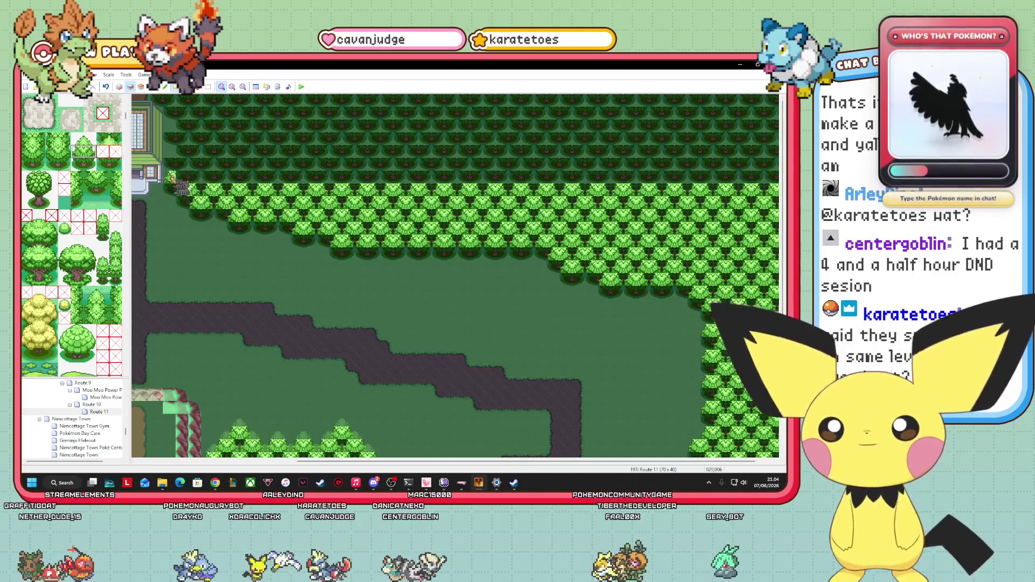
{"action": "key", "text": "Up"}
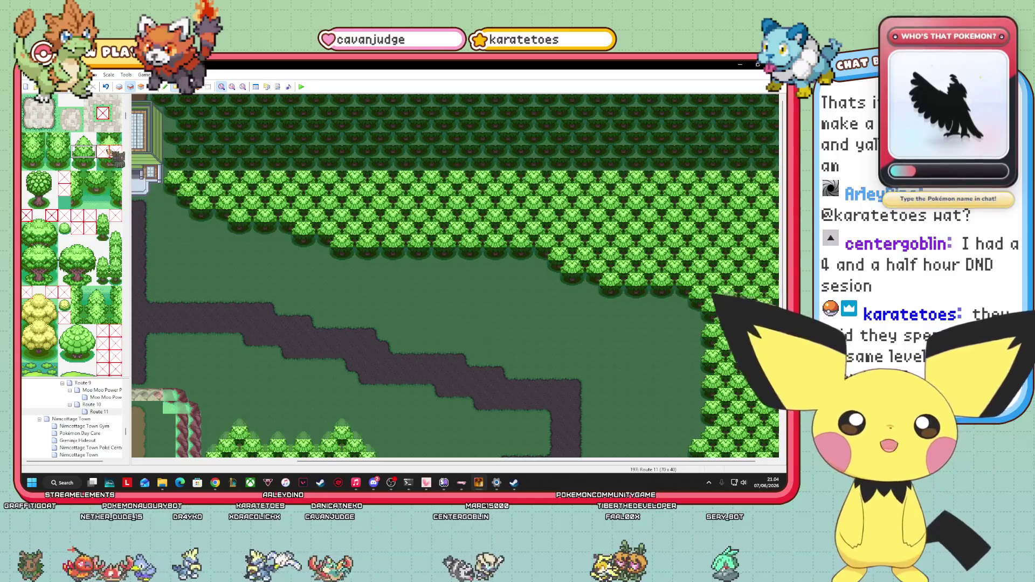
{"action": "key", "text": "Right"}
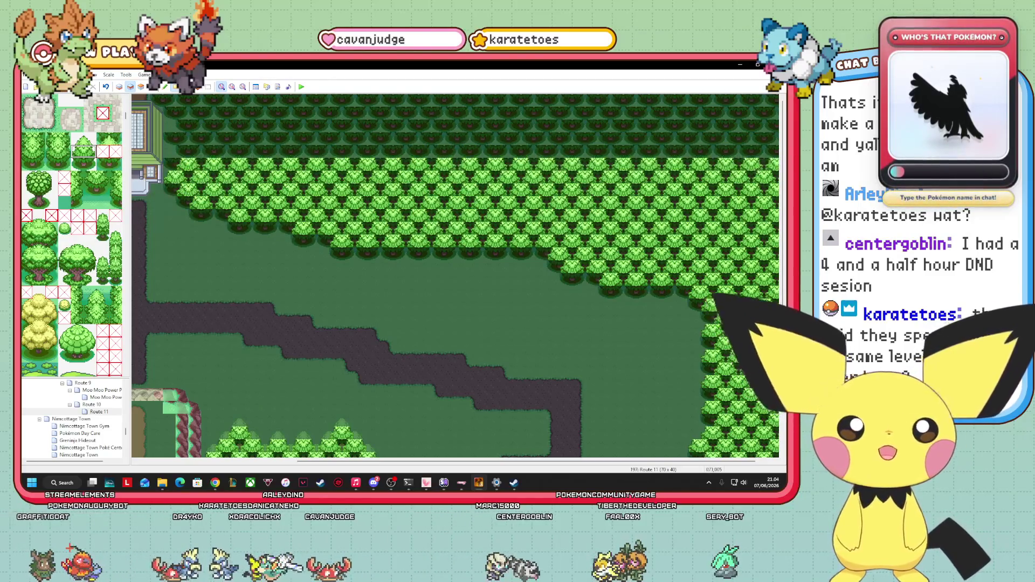
{"action": "left_click_drag", "start_coordinate": [550, 462], "coordinate": [758, 460]}
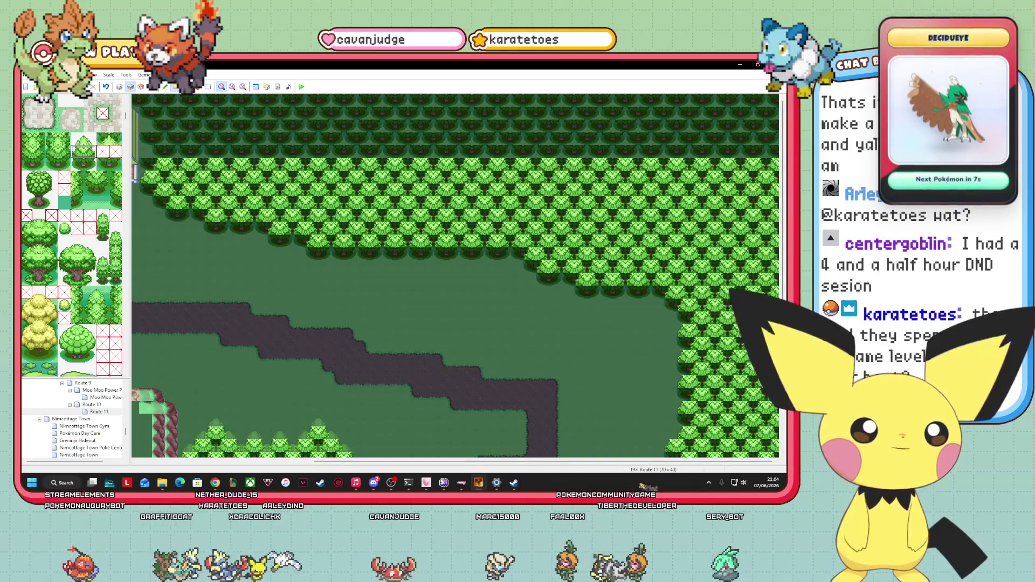
{"action": "left_click_drag", "start_coordinate": [545, 461], "coordinate": [425, 461]}
- Repaint the topmost dark pine rows as light-green trees across the map, redoing one row after an undo
{"action": "left_click_drag", "start_coordinate": [321, 155], "coordinate": [776, 157]}
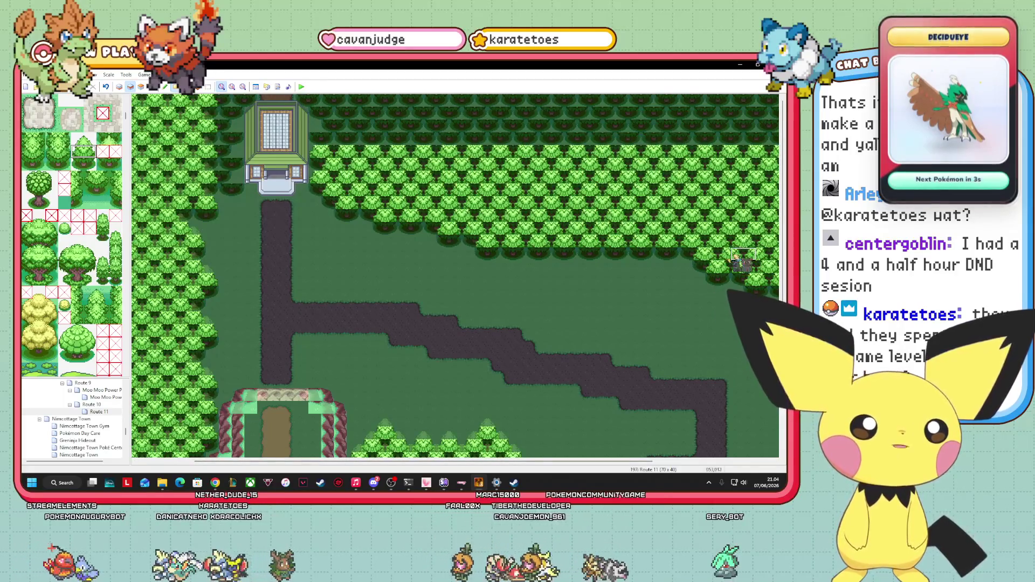
{"action": "mouse_move", "coordinate": [423, 461]}
{"action": "left_mouse_down"}
{"action": "mouse_move", "coordinate": [517, 460]}
{"action": "mouse_move", "coordinate": [459, 460]}
{"action": "left_mouse_up"}
{"action": "left_click_drag", "start_coordinate": [286, 132], "coordinate": [776, 133]}
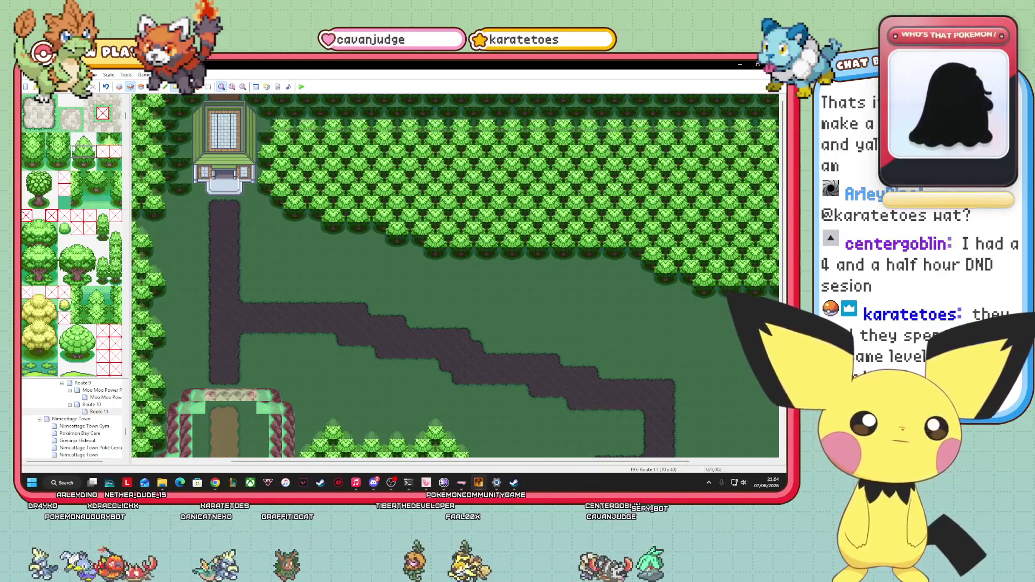
{"action": "key", "text": "ctrl+z"}
{"action": "left_click_drag", "start_coordinate": [270, 118], "coordinate": [776, 118]}
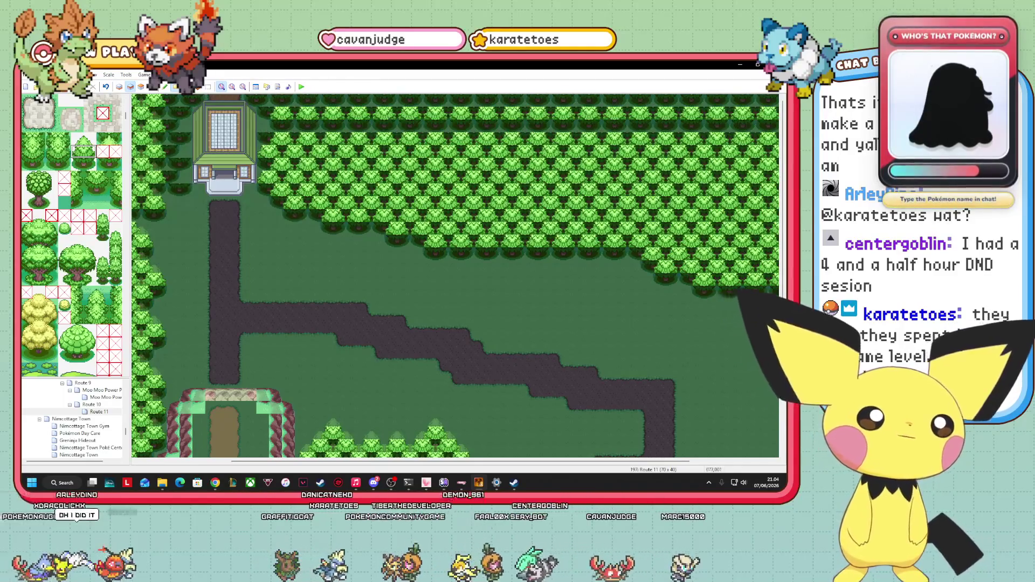
{"action": "mouse_move", "coordinate": [272, 130]}
{"action": "left_mouse_down"}
{"action": "mouse_move", "coordinate": [510, 148]}
{"action": "mouse_move", "coordinate": [783, 128]}
{"action": "left_mouse_up"}
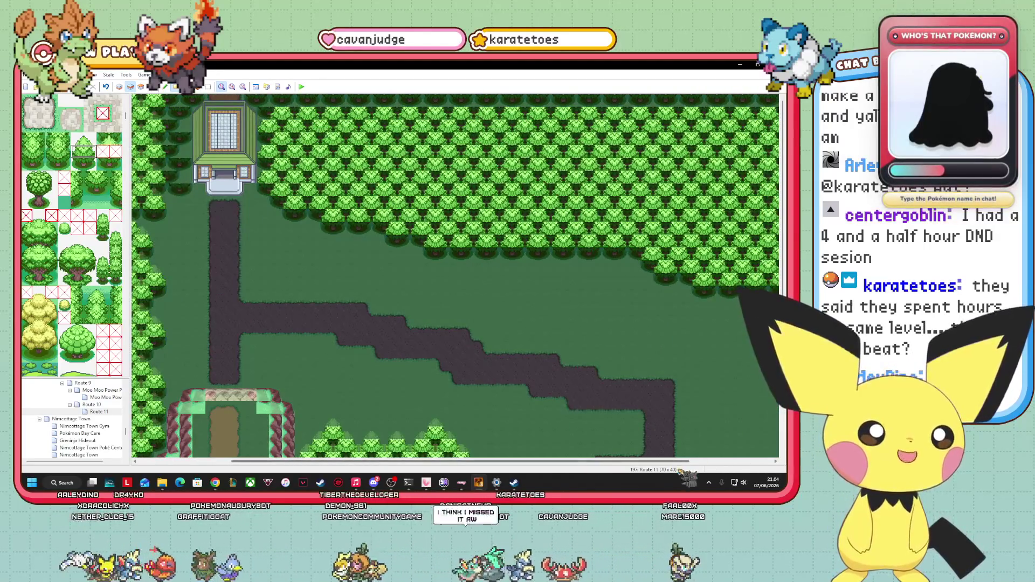
{"action": "left_click_drag", "start_coordinate": [458, 461], "coordinate": [540, 461]}
{"action": "left_click_drag", "start_coordinate": [676, 132], "coordinate": [776, 132]}
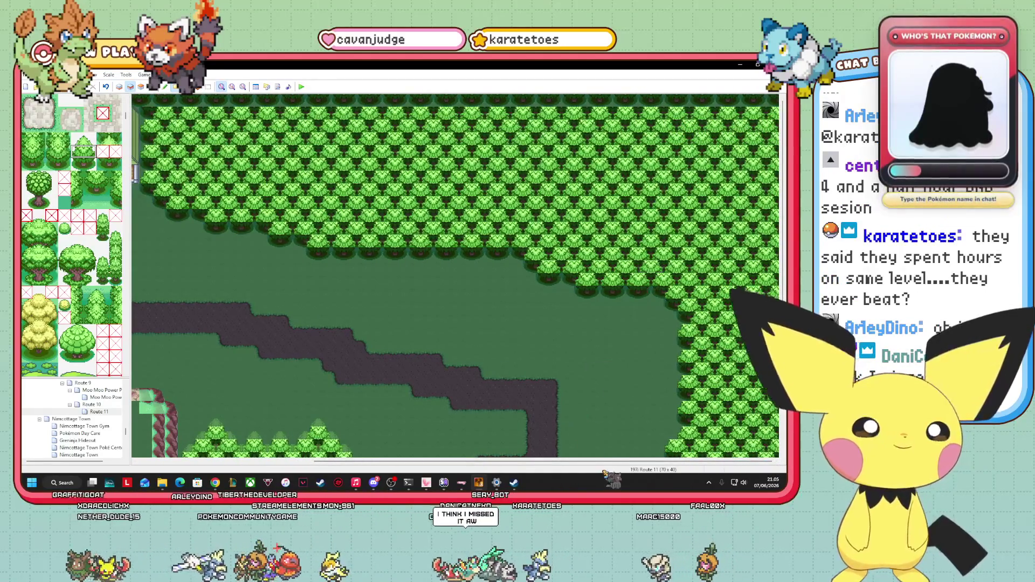
{"action": "left_click_drag", "start_coordinate": [544, 462], "coordinate": [369, 462]}
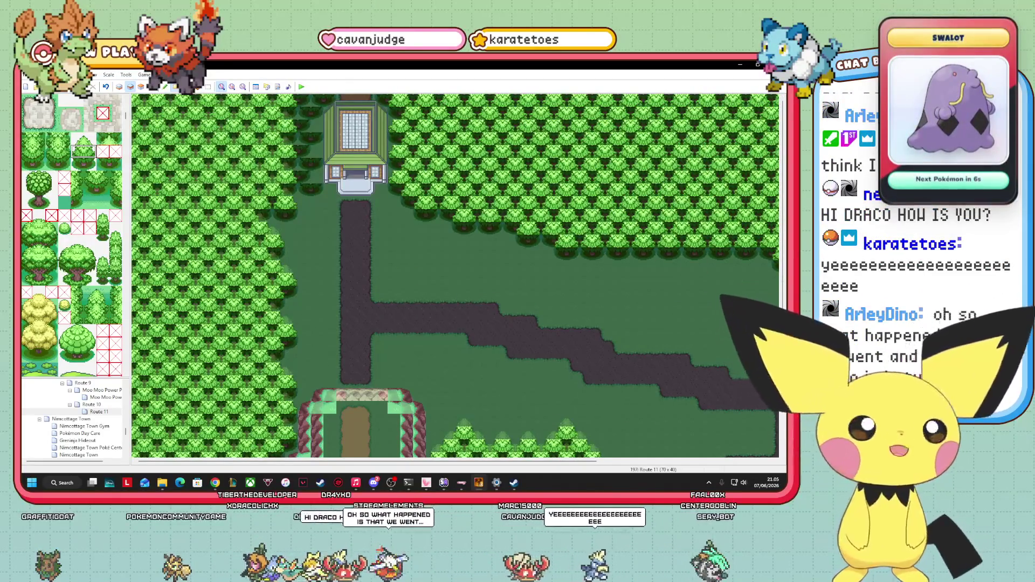
{"action": "left_click_drag", "start_coordinate": [577, 462], "coordinate": [754, 462]}
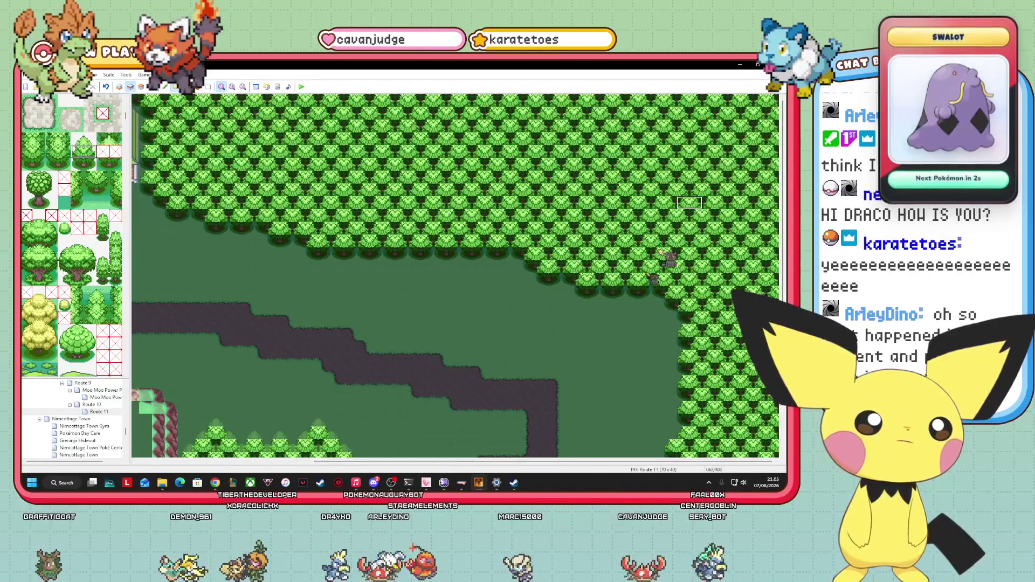
{"action": "left_click_drag", "start_coordinate": [753, 461], "coordinate": [605, 462]}
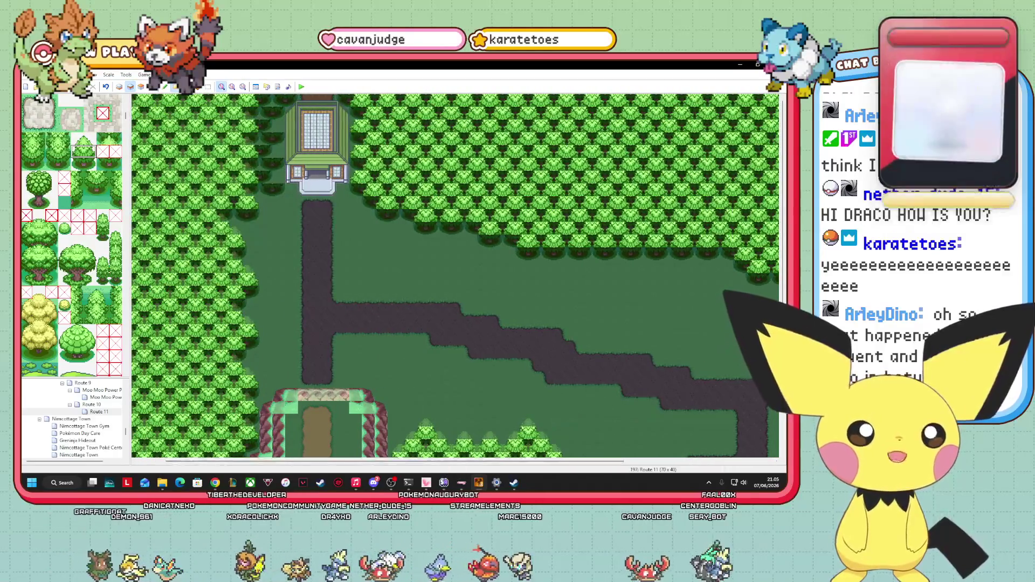
{"action": "scroll", "coordinate": [592, 455], "scroll_direction": "down", "scroll_amount": 3}
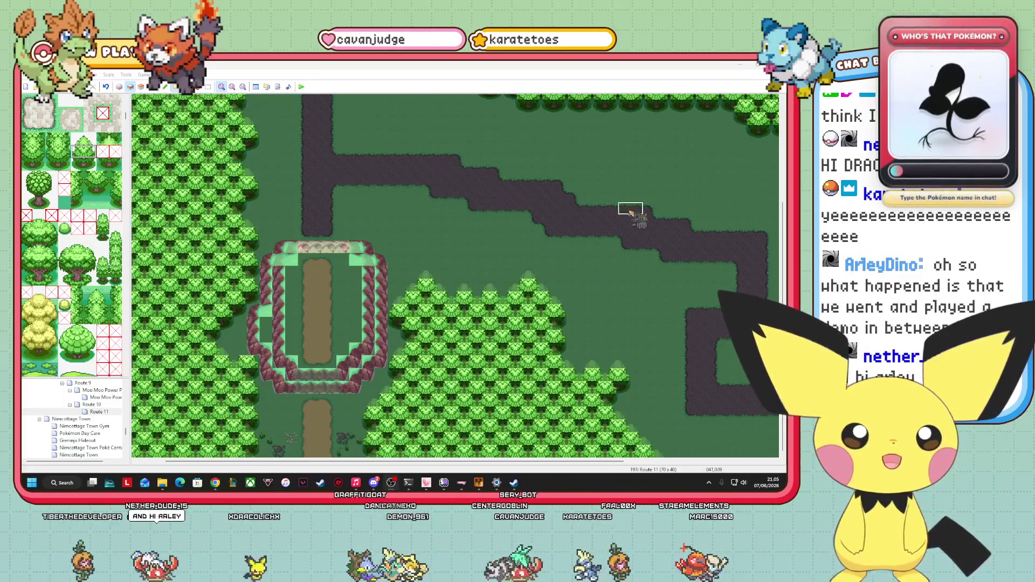
{"action": "left_click_drag", "start_coordinate": [780, 272], "coordinate": [780, 232]}
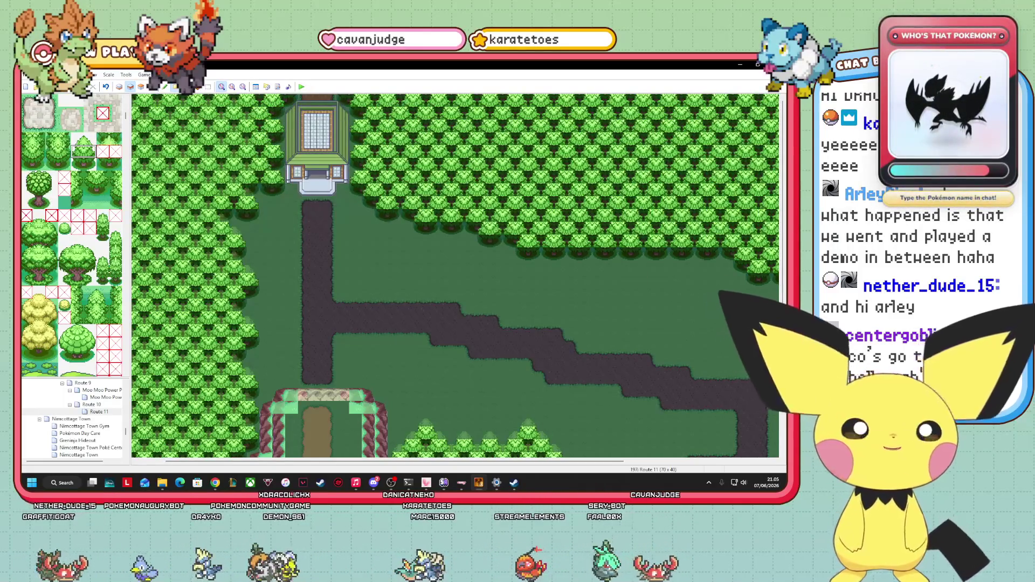
{"action": "scroll", "coordinate": [780, 415], "scroll_direction": "down", "scroll_amount": 3}
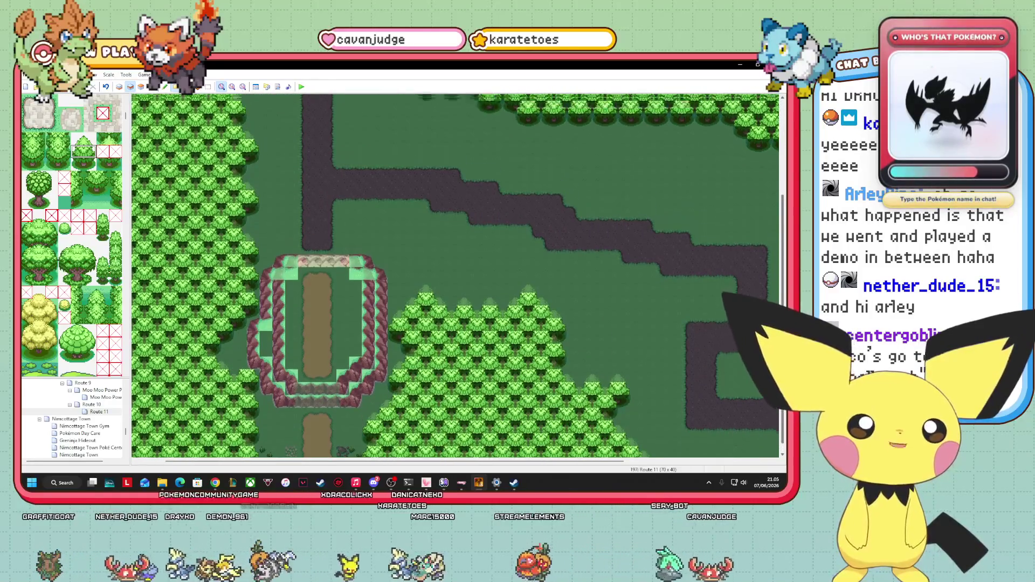
{"action": "key", "text": "F8"}
{"action": "scroll", "coordinate": [455, 275], "scroll_direction": "right", "scroll_amount": 5}
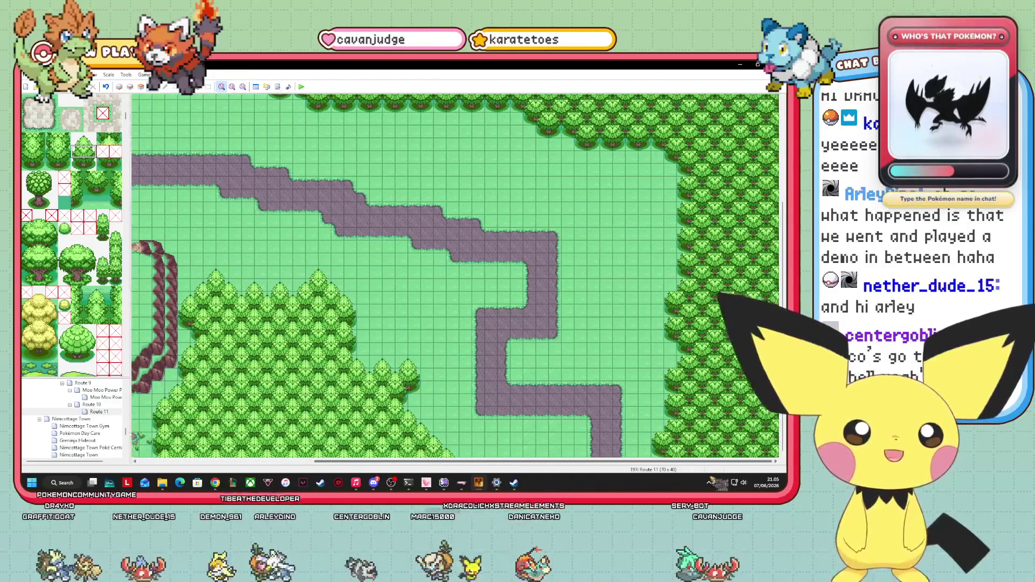
{"action": "scroll", "coordinate": [455, 275], "scroll_direction": "left", "scroll_amount": 6}
{"action": "scroll", "coordinate": [456, 275], "scroll_direction": "right", "scroll_amount": 5}
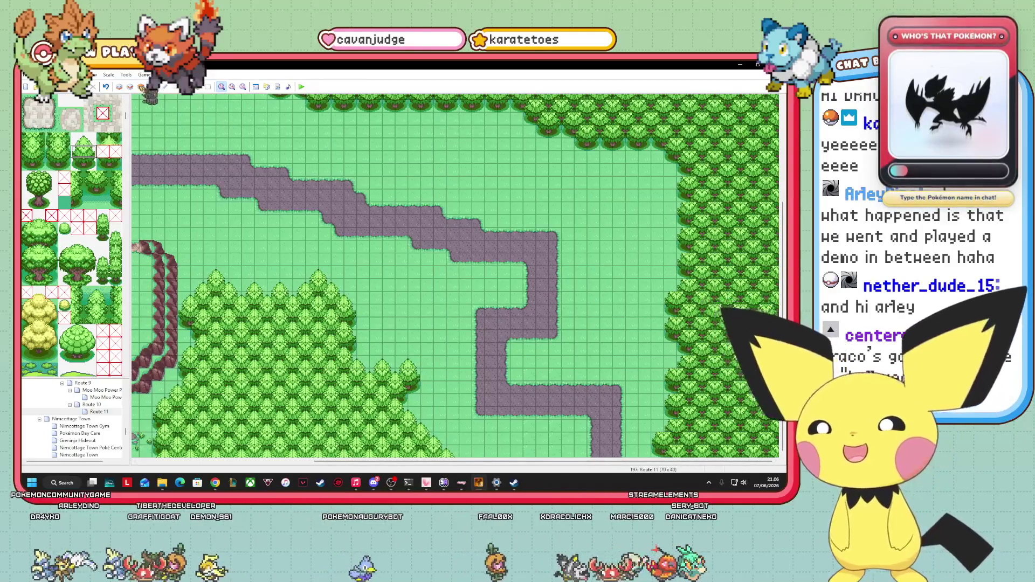
{"action": "key", "text": "F7"}
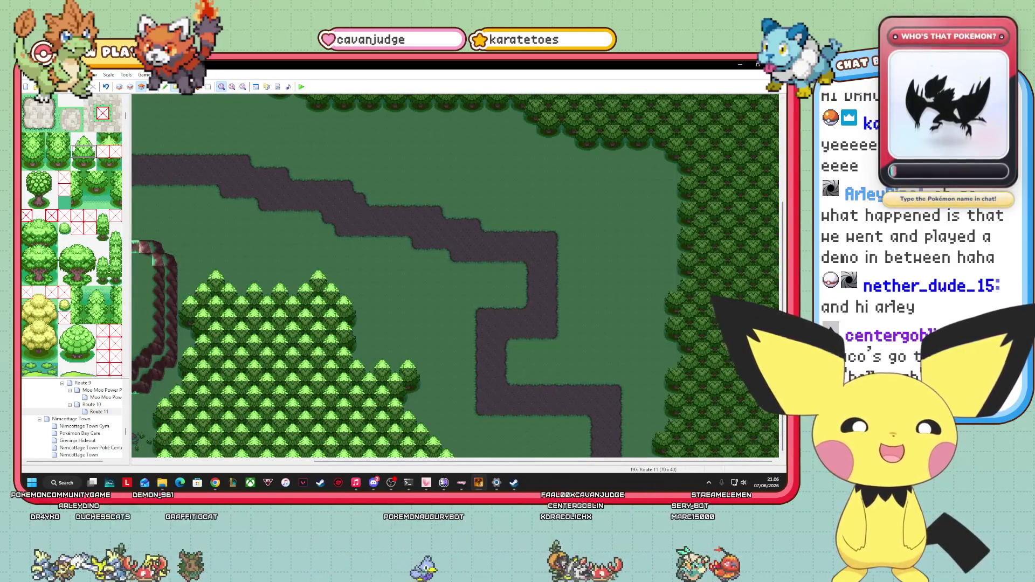
{"action": "left_click_drag", "start_coordinate": [657, 451], "coordinate": [746, 451]}
{"action": "key", "text": "ctrl+z"}
{"action": "left_click", "coordinate": [84, 139]}
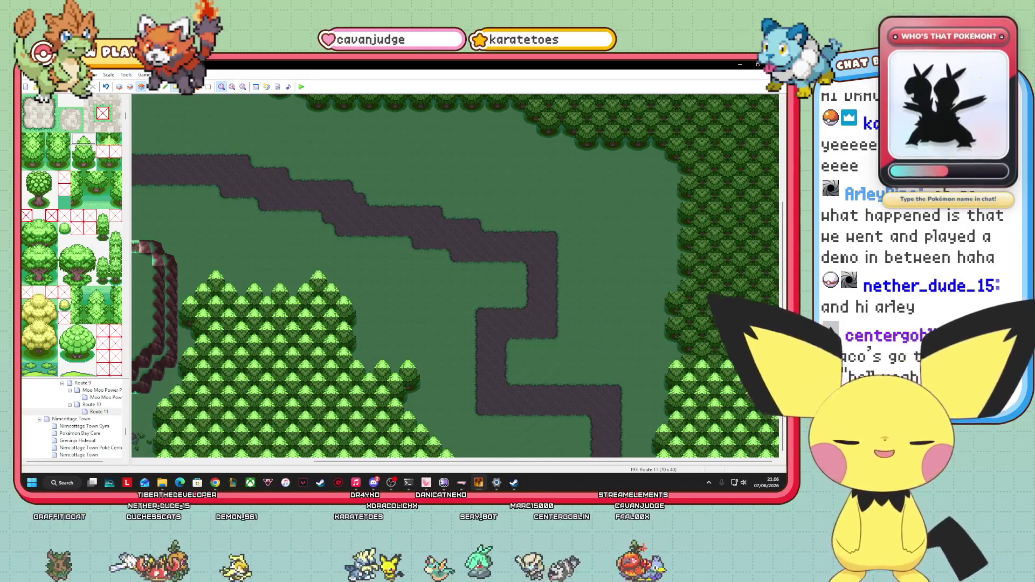
{"action": "key", "text": "alt+Tab"}
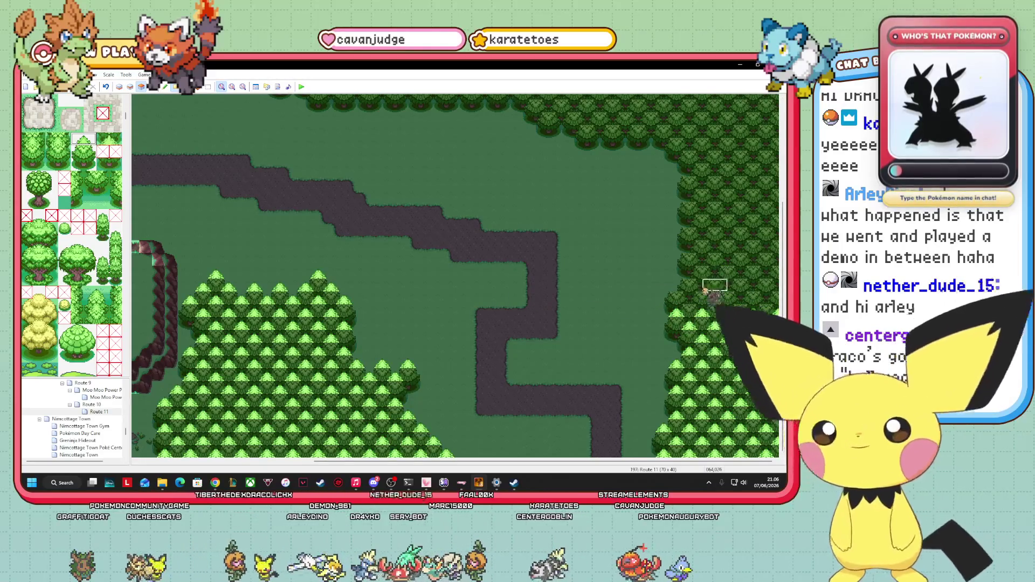
{"action": "scroll", "coordinate": [776, 254], "scroll_direction": "up", "scroll_amount": 3}
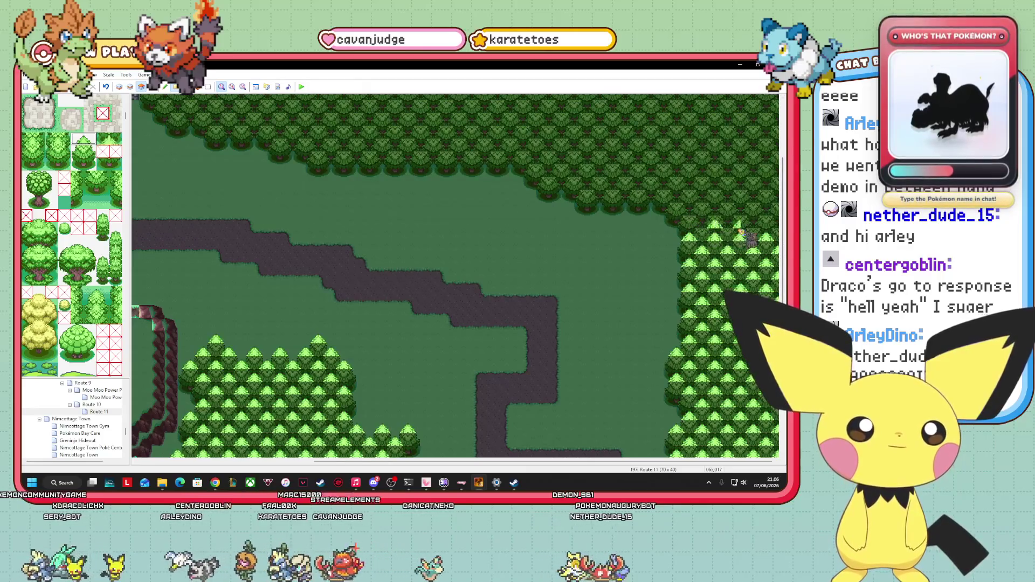
- Repaint the right forest's upper edge rows with light-green trees
{"action": "left_click_drag", "start_coordinate": [765, 212], "coordinate": [688, 212]}
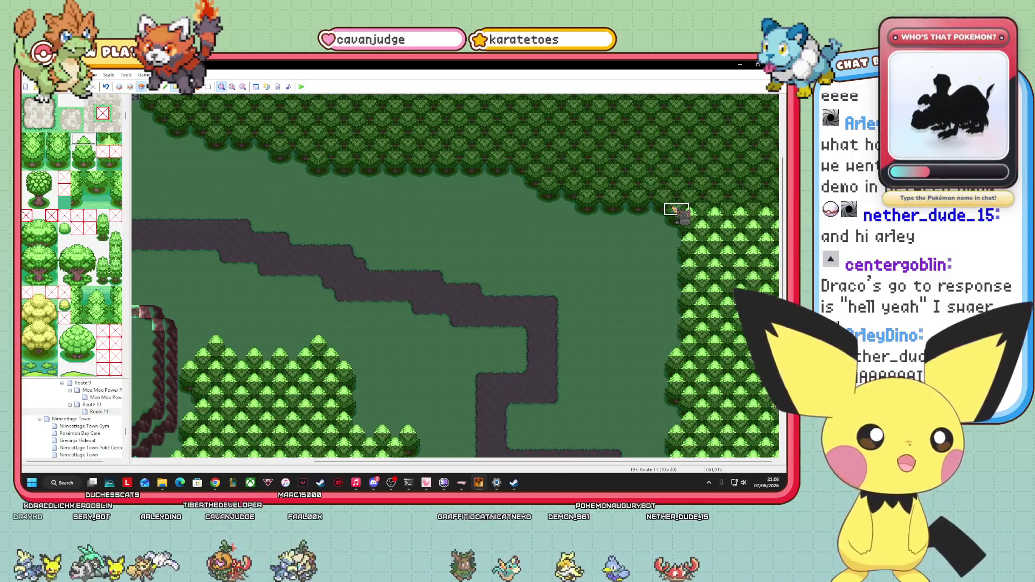
{"action": "left_click_drag", "start_coordinate": [677, 196], "coordinate": [776, 202]}
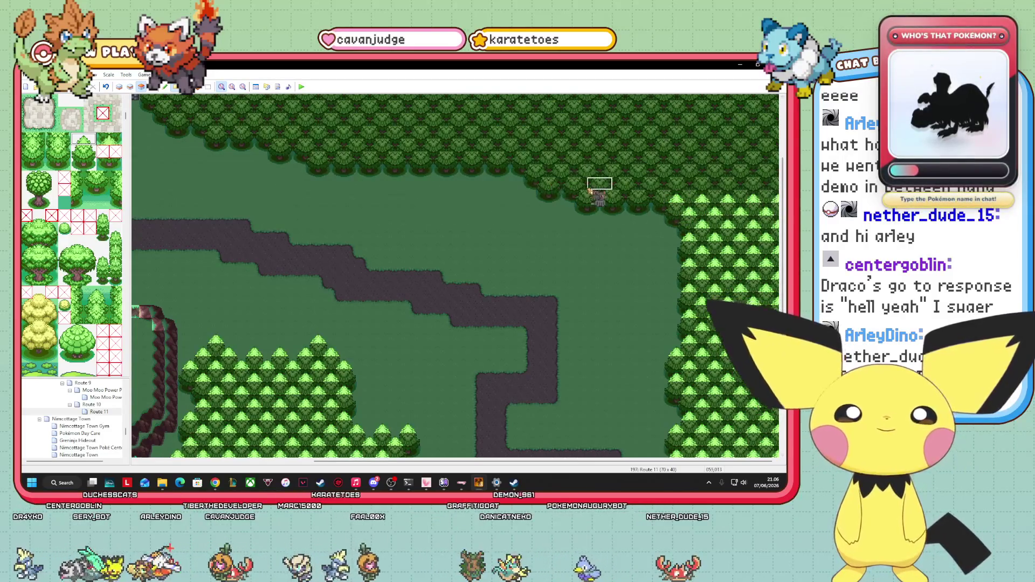
{"action": "left_click_drag", "start_coordinate": [587, 188], "coordinate": [781, 186]}
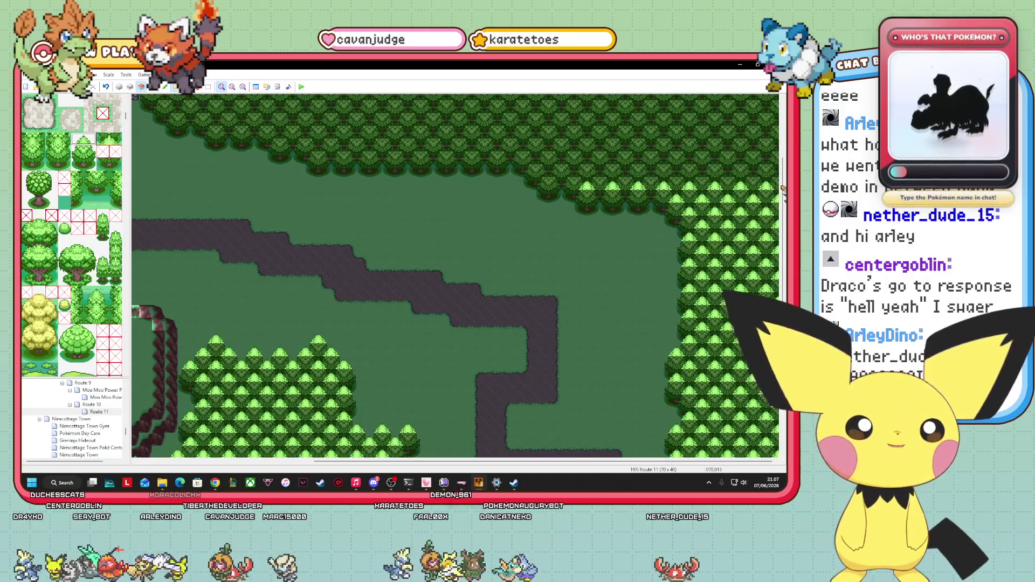
{"action": "left_click", "coordinate": [549, 174]}
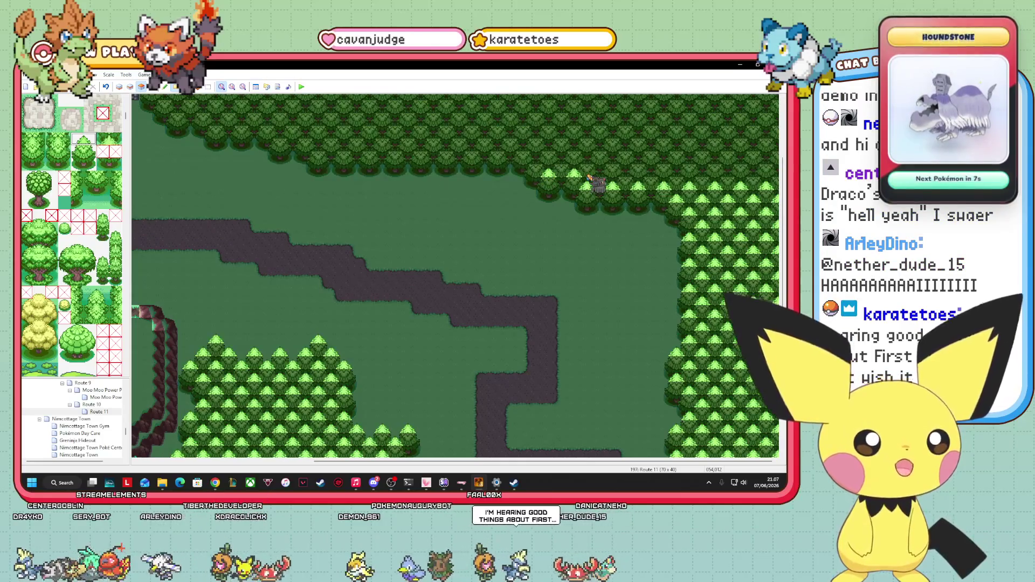
{"action": "left_click_drag", "start_coordinate": [591, 178], "coordinate": [783, 175]}
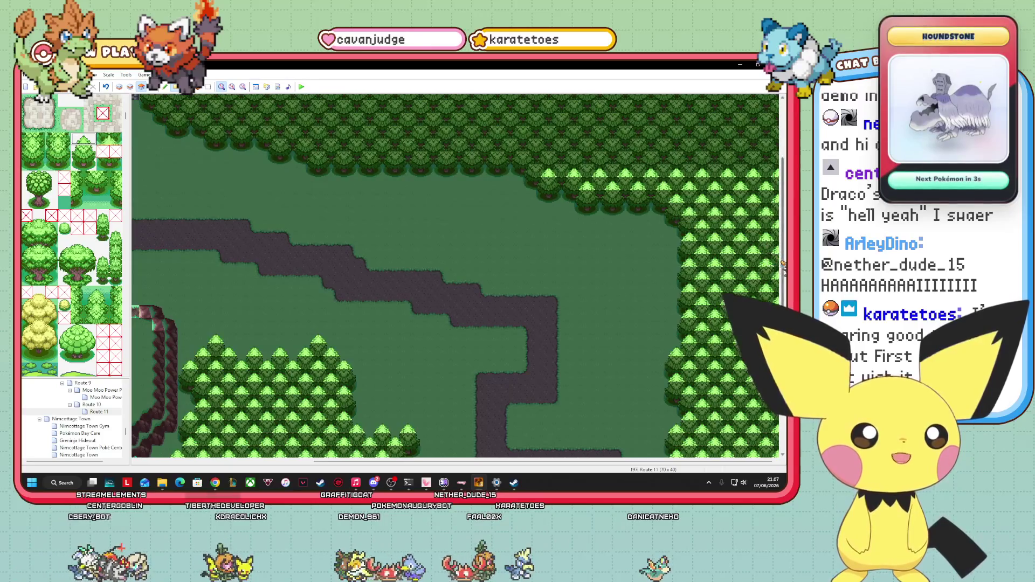
- Add light-green tree rows along the forest edge, extending them to the map's right side
{"action": "scroll", "coordinate": [772, 195], "scroll_direction": "up", "scroll_amount": 3}
{"action": "left_click_drag", "start_coordinate": [535, 243], "coordinate": [785, 246]}
{"action": "left_click_drag", "start_coordinate": [319, 229], "coordinate": [761, 250]}
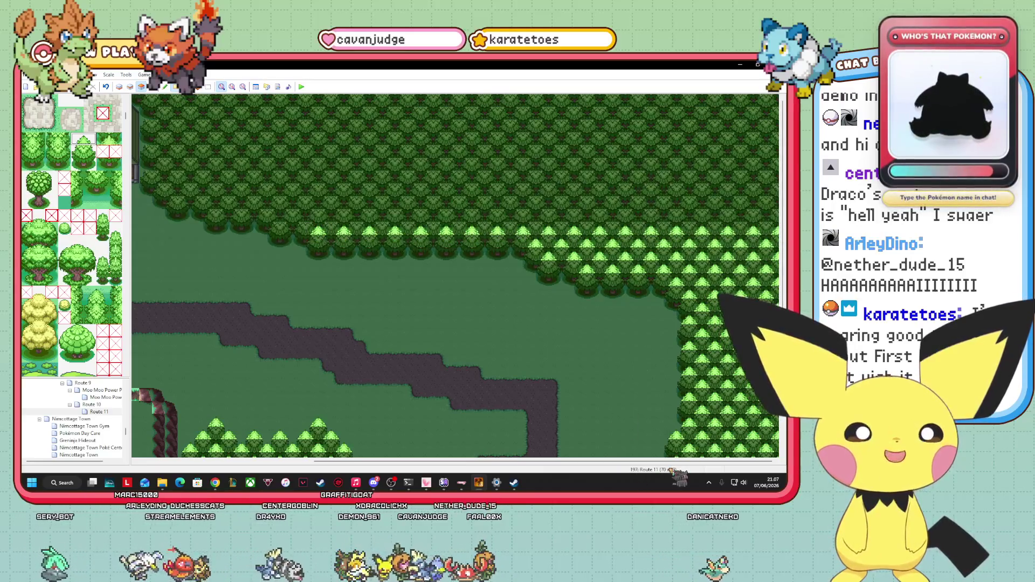
{"action": "left_click_drag", "start_coordinate": [676, 461], "coordinate": [571, 462]}
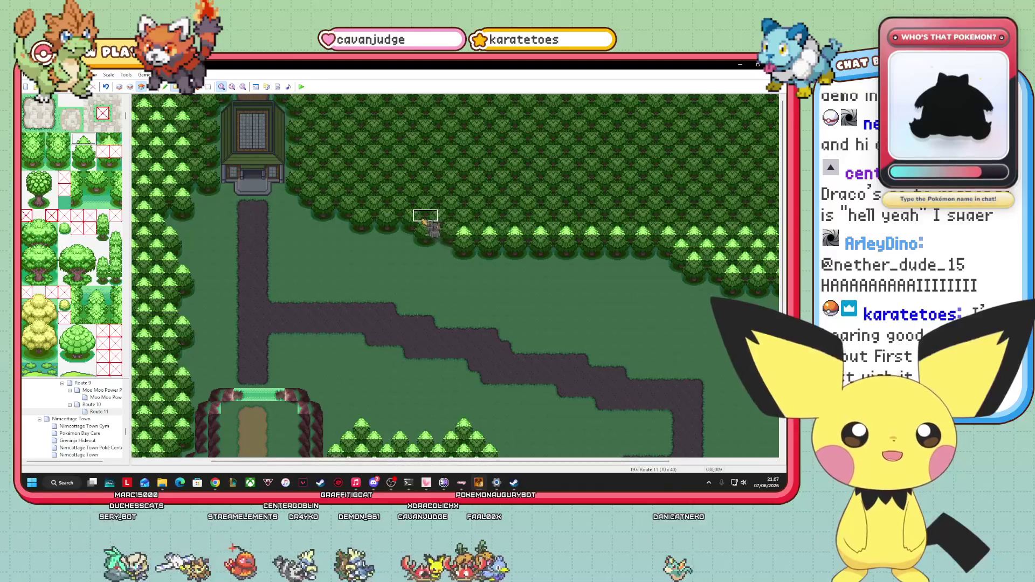
{"action": "left_click_drag", "start_coordinate": [425, 215], "coordinate": [776, 218]}
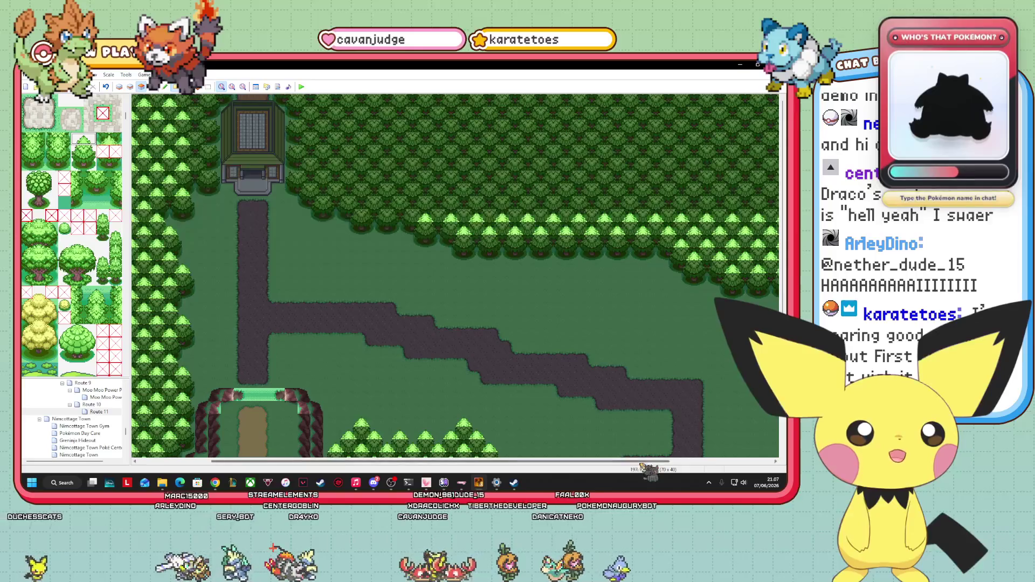
{"action": "left_click_drag", "start_coordinate": [646, 462], "coordinate": [749, 461]}
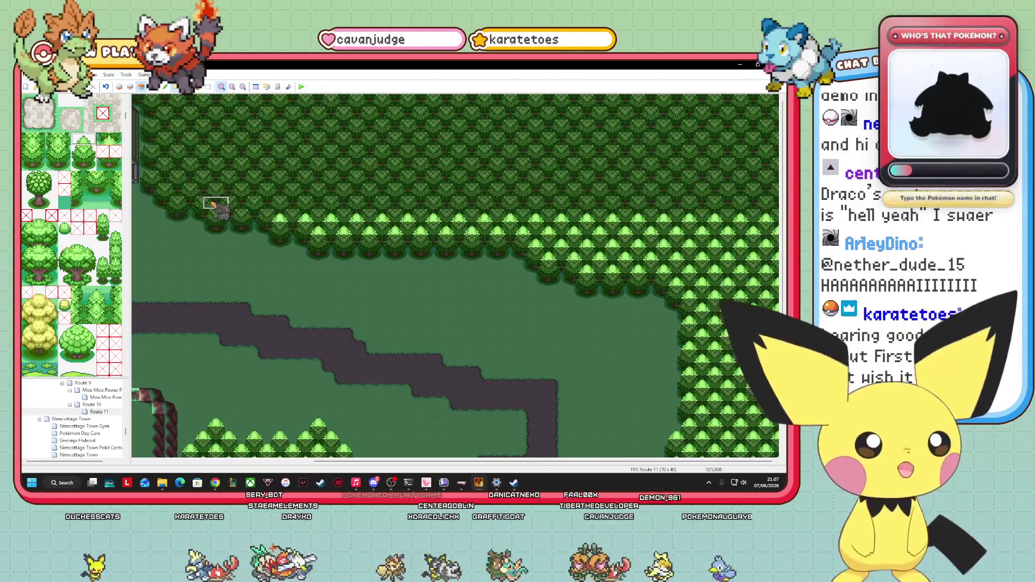
- Paint a long light-green row along the forest edge, redoing it after an undo, plus one short stretch
{"action": "left_click_drag", "start_coordinate": [215, 202], "coordinate": [776, 205]}
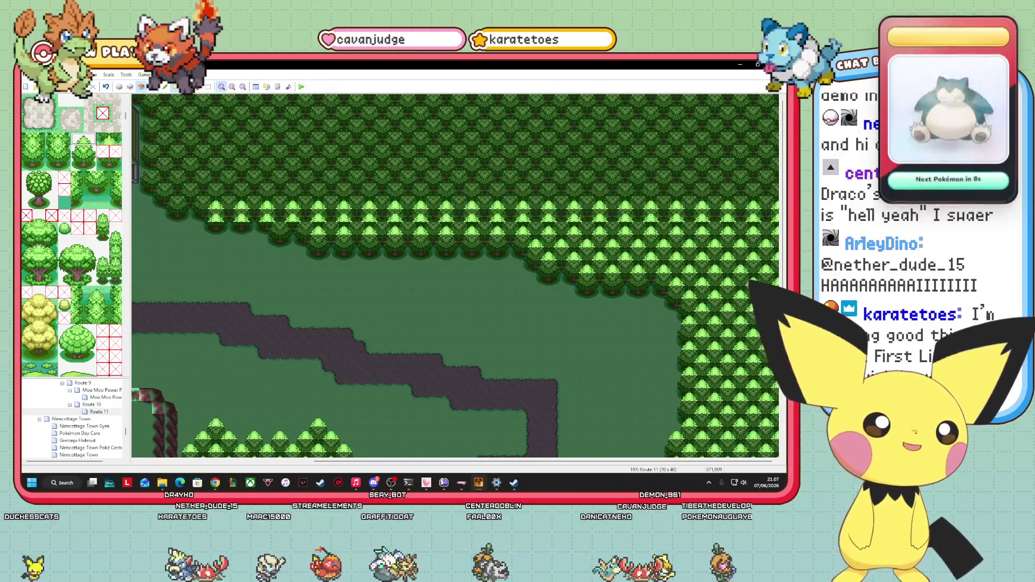
{"action": "key", "text": "ctrl+z"}
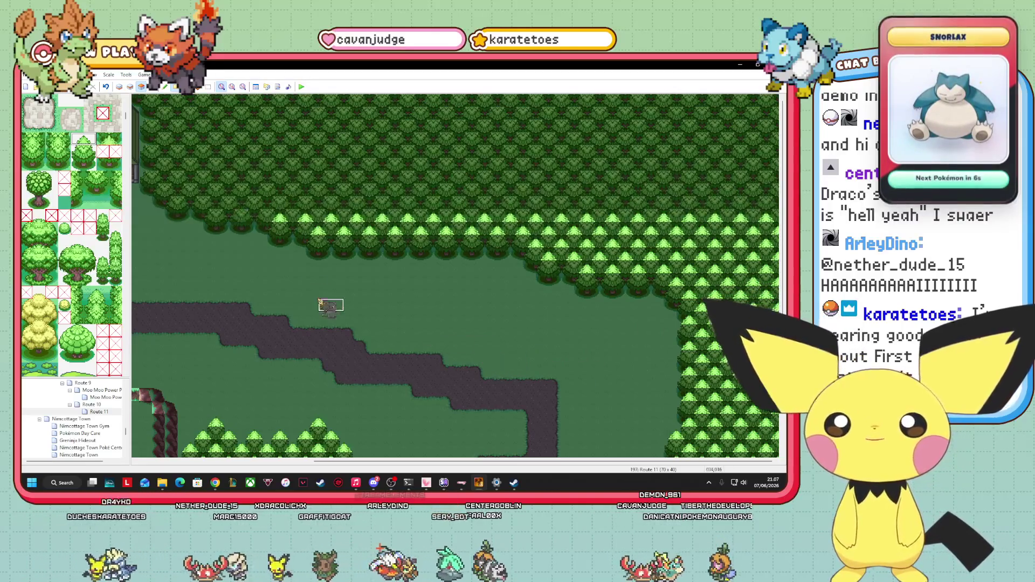
{"action": "left_click_drag", "start_coordinate": [219, 203], "coordinate": [756, 207]}
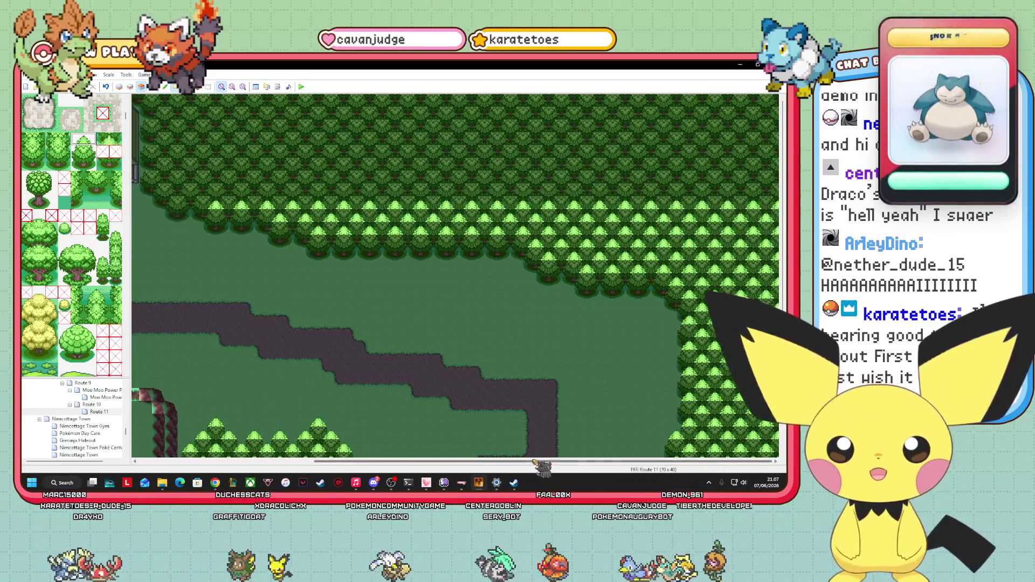
{"action": "left_click_drag", "start_coordinate": [541, 462], "coordinate": [442, 462]}
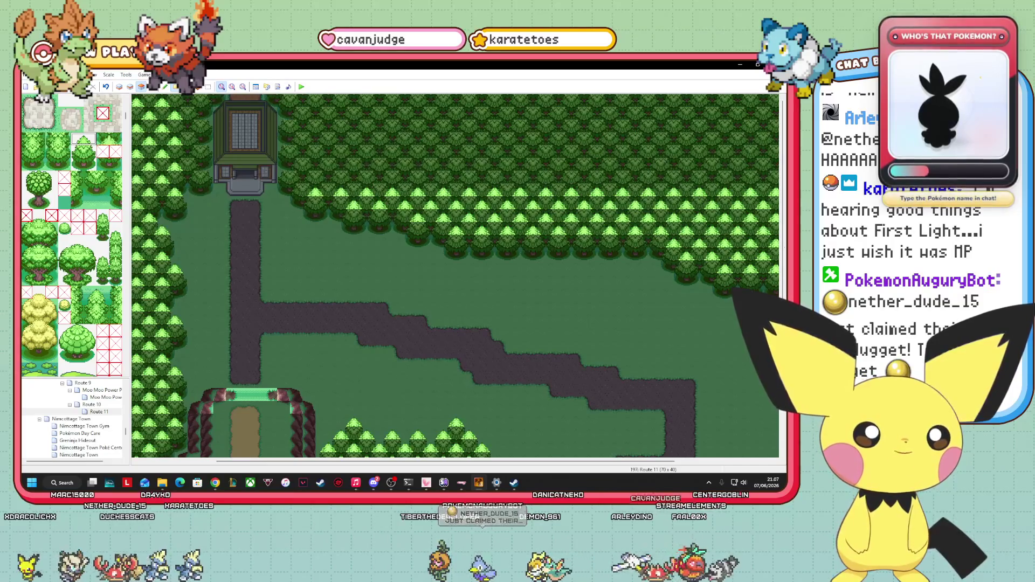
{"action": "left_click_drag", "start_coordinate": [609, 462], "coordinate": [706, 461]}
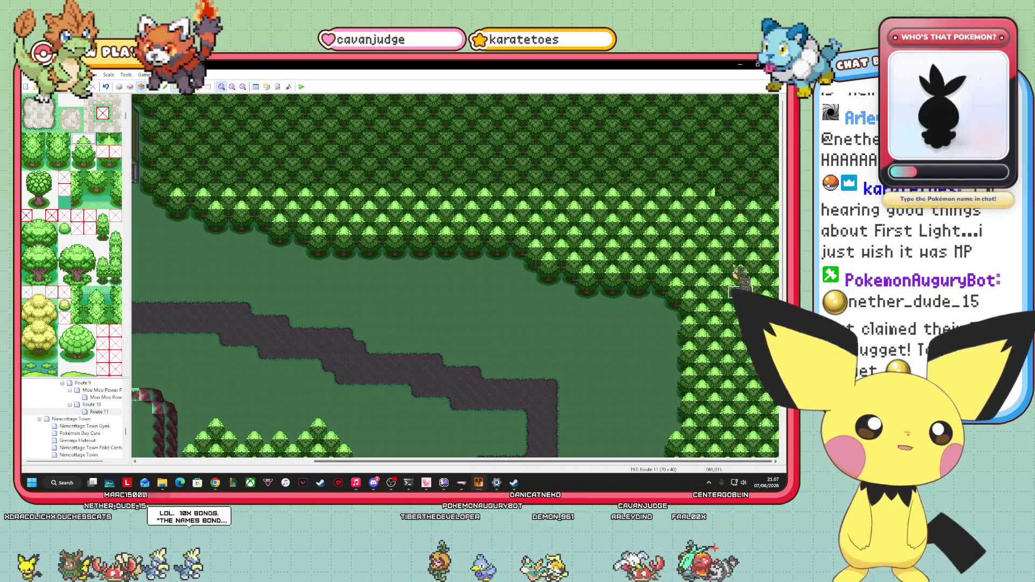
{"action": "left_click_drag", "start_coordinate": [539, 462], "coordinate": [436, 461]}
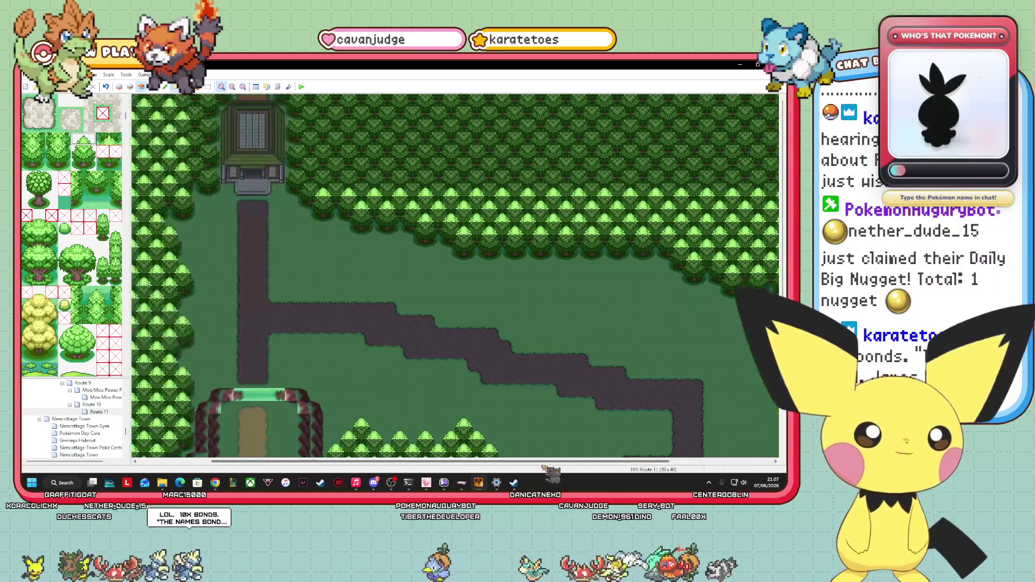
{"action": "left_click_drag", "start_coordinate": [334, 180], "coordinate": [438, 180]}
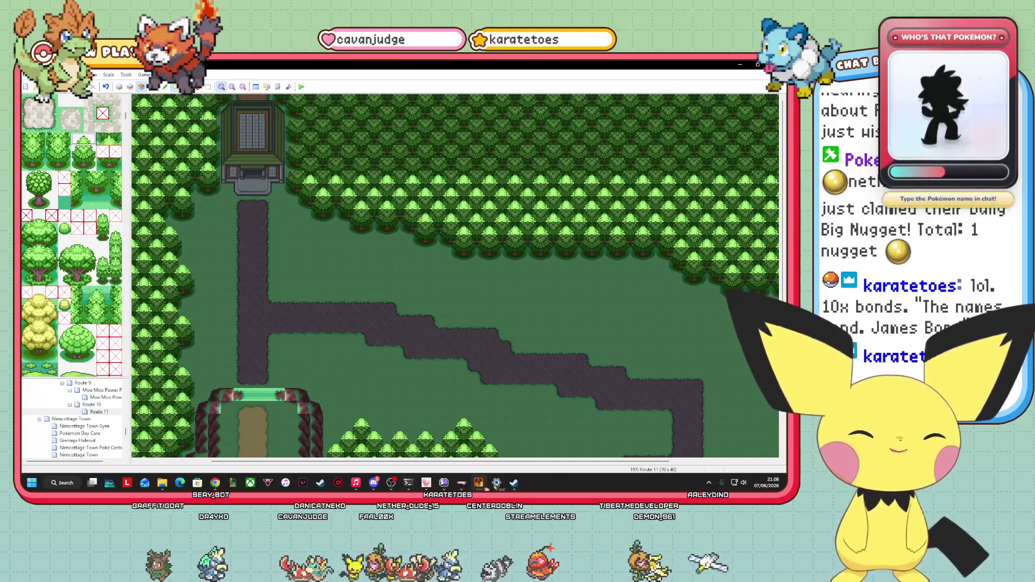
- Work along the winding dark dirt path across Route 11 between the light-green tree borders
{"action": "left_click_drag", "start_coordinate": [440, 462], "coordinate": [543, 462]}
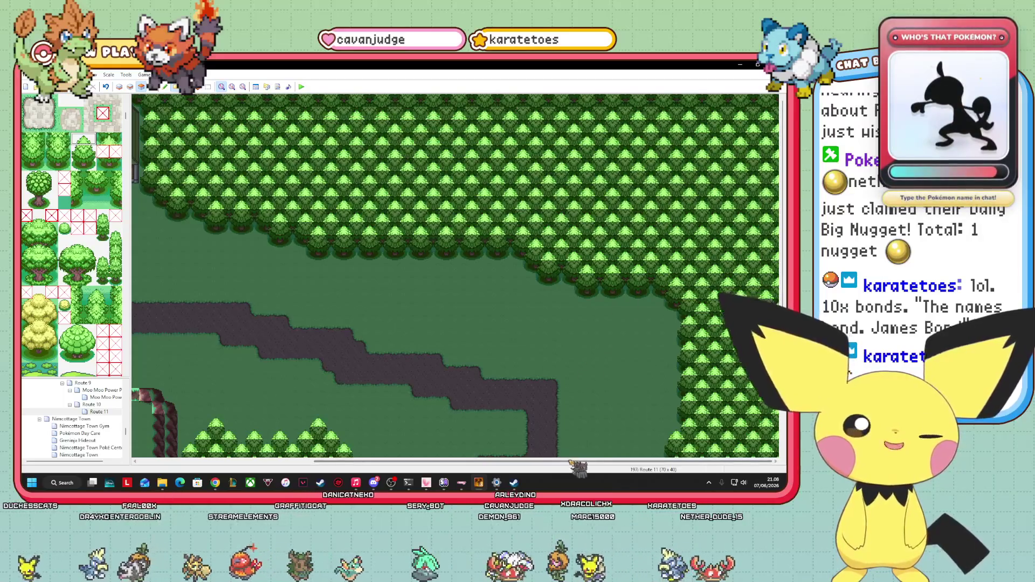
{"action": "scroll", "coordinate": [442, 367], "scroll_direction": "left", "scroll_amount": 3}
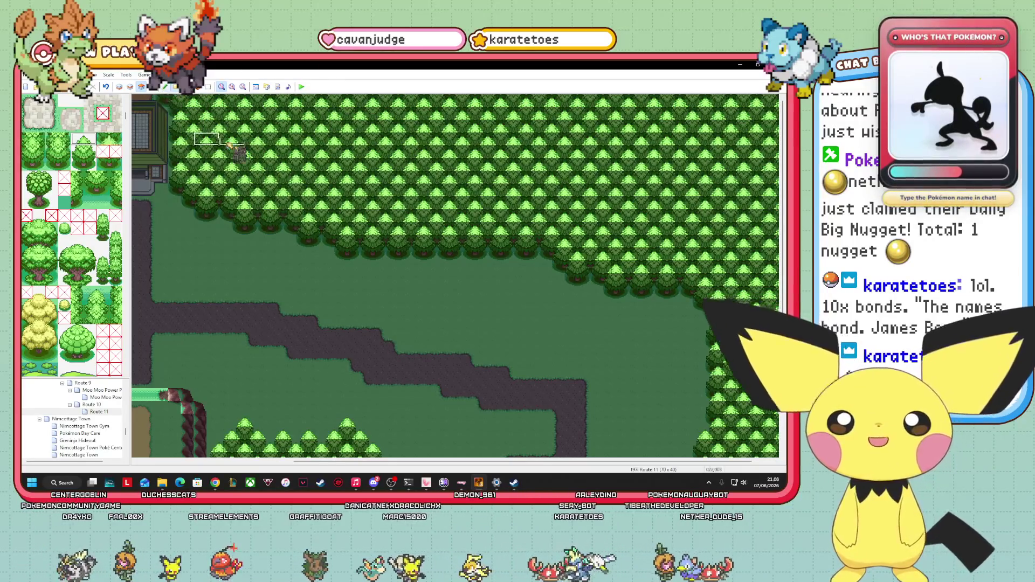
{"action": "mouse_move", "coordinate": [668, 461]}
{"action": "left_mouse_down"}
{"action": "mouse_move", "coordinate": [600, 461]}
{"action": "mouse_move", "coordinate": [708, 461]}
{"action": "mouse_move", "coordinate": [500, 461]}
{"action": "left_mouse_up"}
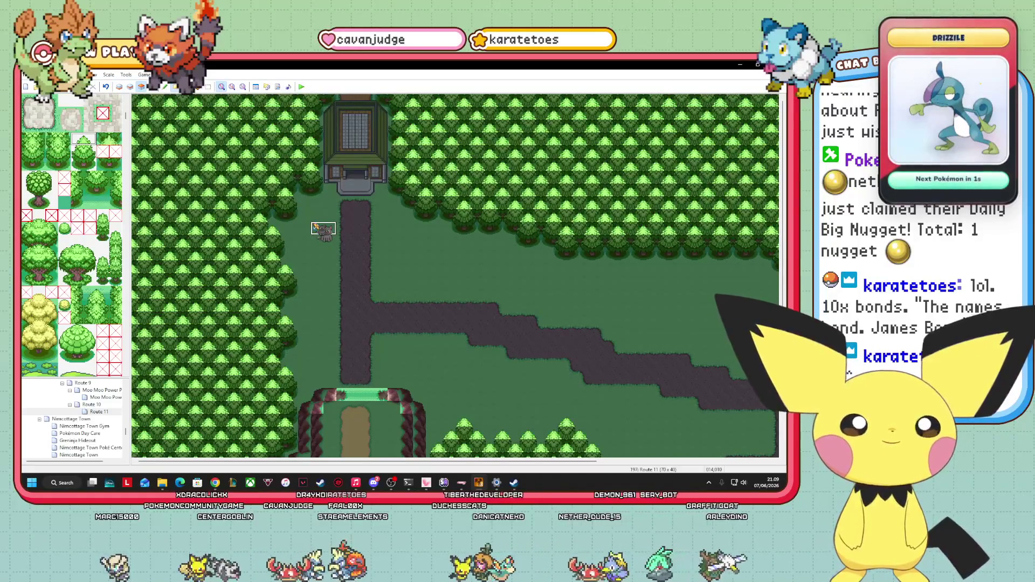
{"action": "scroll", "coordinate": [324, 229], "scroll_direction": "down", "scroll_amount": 5}
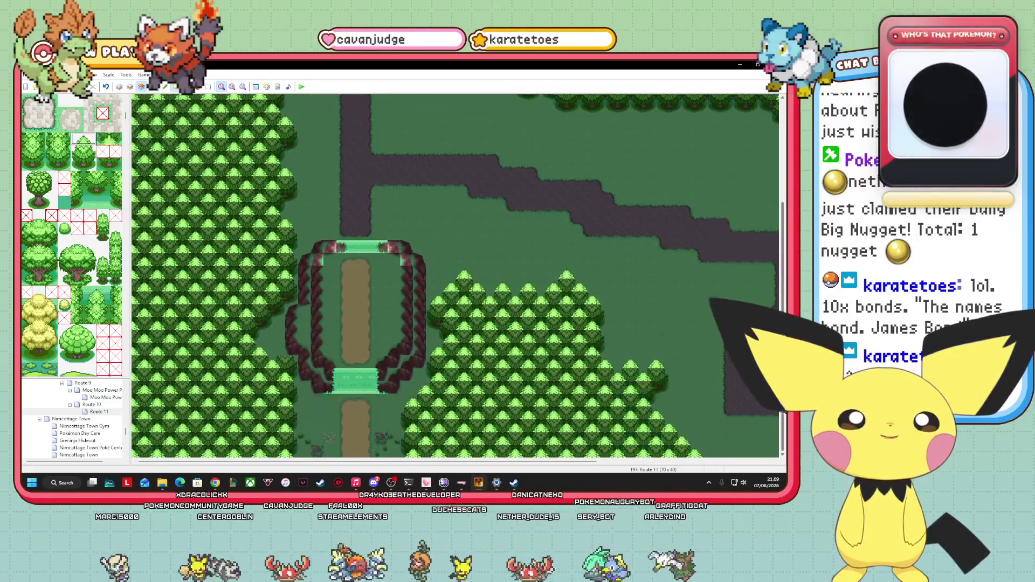
{"action": "scroll", "coordinate": [454, 275], "scroll_direction": "up", "scroll_amount": 3}
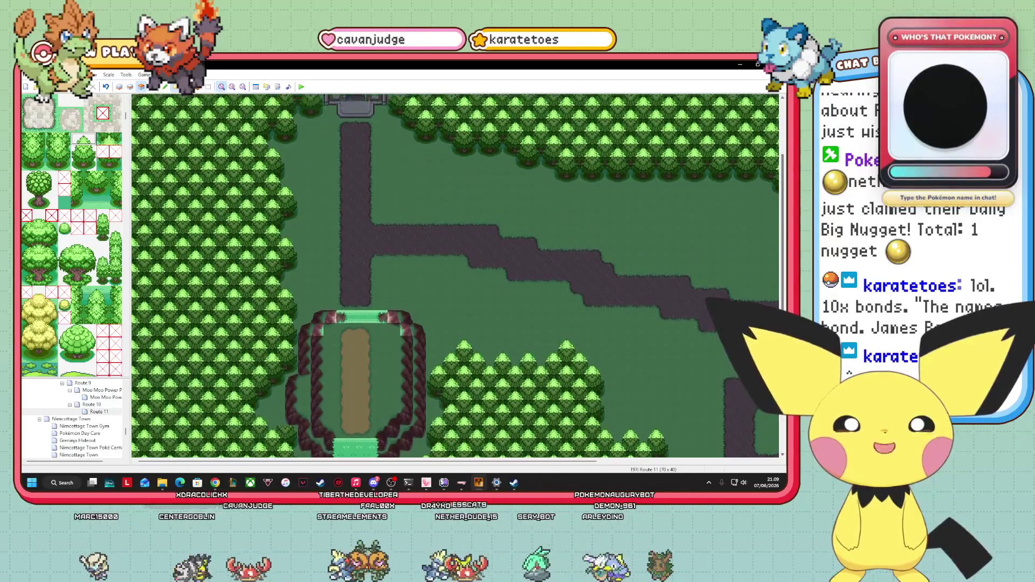
{"action": "scroll", "coordinate": [454, 276], "scroll_direction": "down", "scroll_amount": 3}
{"action": "left_click_drag", "start_coordinate": [612, 460], "coordinate": [764, 461]}
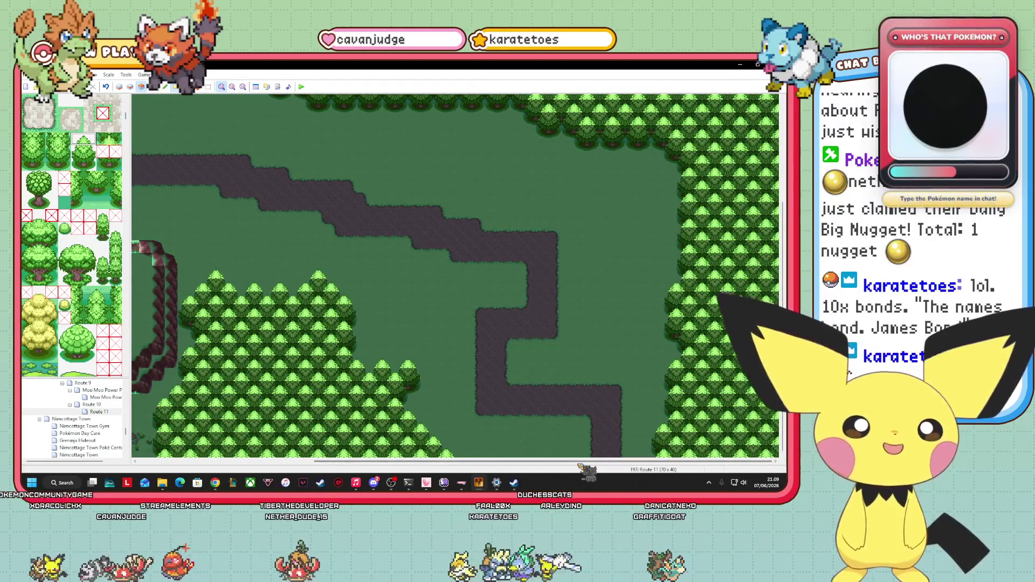
{"action": "left_click_drag", "start_coordinate": [575, 461], "coordinate": [571, 462]}
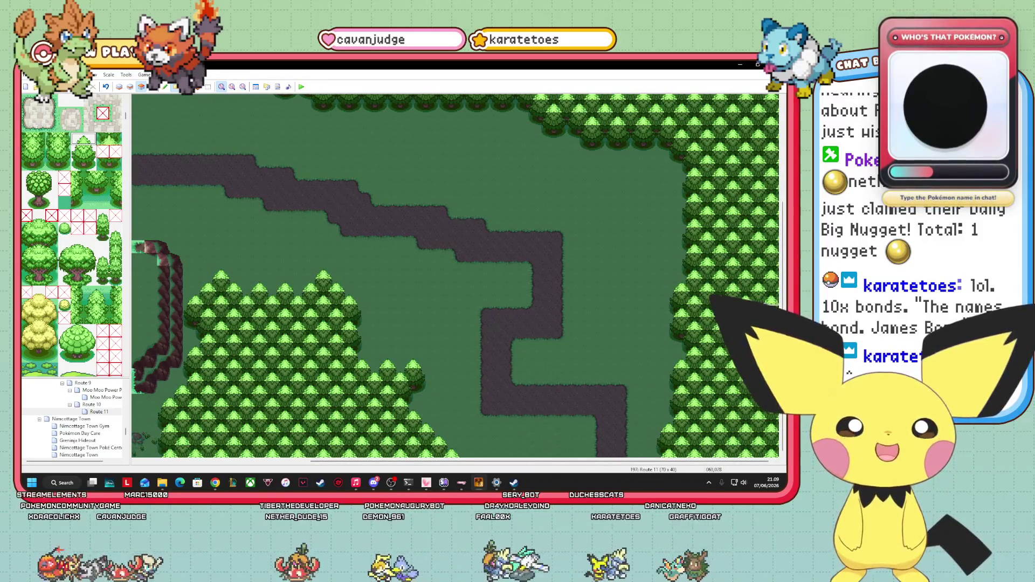
{"action": "mouse_move", "coordinate": [782, 288]}
{"action": "left_mouse_down"}
{"action": "mouse_move", "coordinate": [779, 213]}
{"action": "mouse_move", "coordinate": [781, 281]}
{"action": "left_mouse_up"}
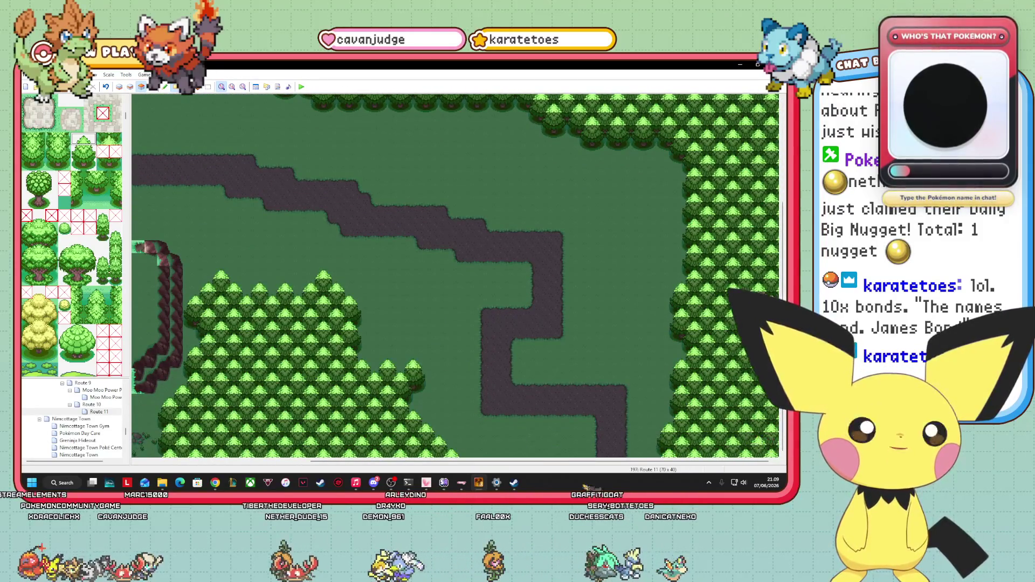
{"action": "left_click_drag", "start_coordinate": [482, 463], "coordinate": [595, 462]}
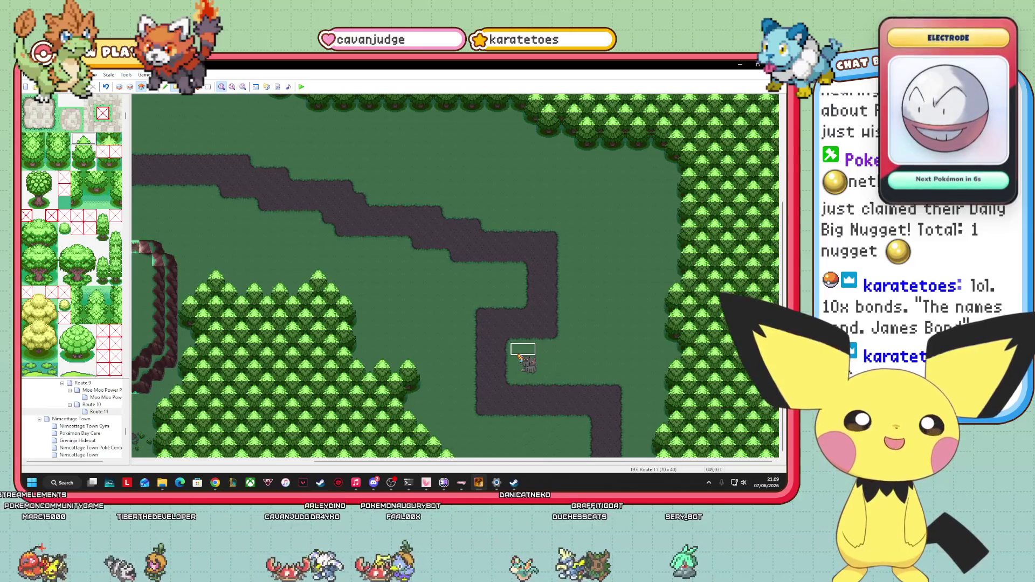
{"action": "mouse_move", "coordinate": [527, 462]}
{"action": "left_mouse_down"}
{"action": "mouse_move", "coordinate": [348, 462]}
{"action": "mouse_move", "coordinate": [523, 462]}
{"action": "left_mouse_up"}
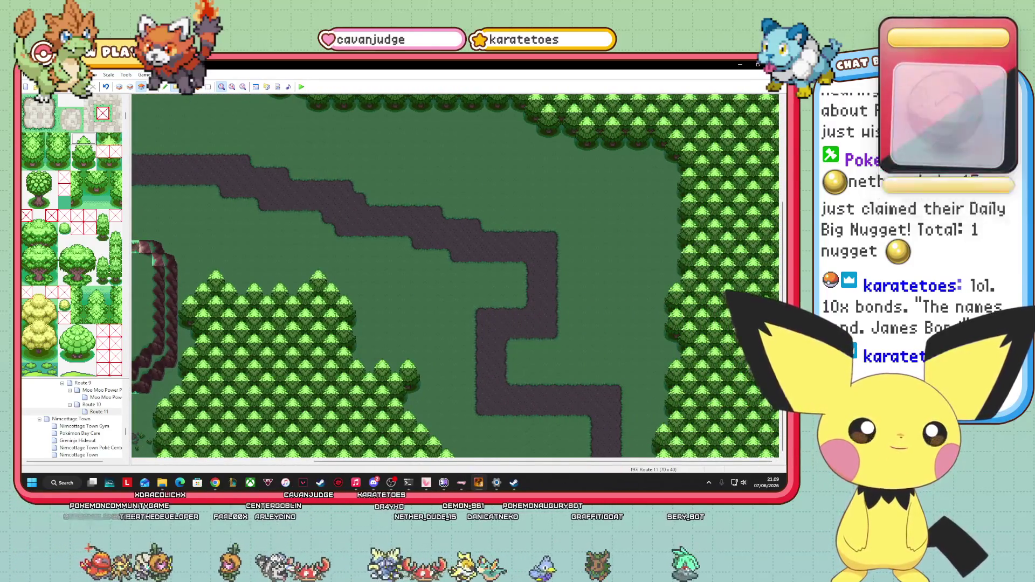
- Scroll the tileset palette up toward the farm and flower tiles
{"action": "scroll", "coordinate": [776, 407], "scroll_direction": "up", "scroll_amount": 1}
{"action": "scroll", "coordinate": [776, 407], "scroll_direction": "down", "scroll_amount": 1}
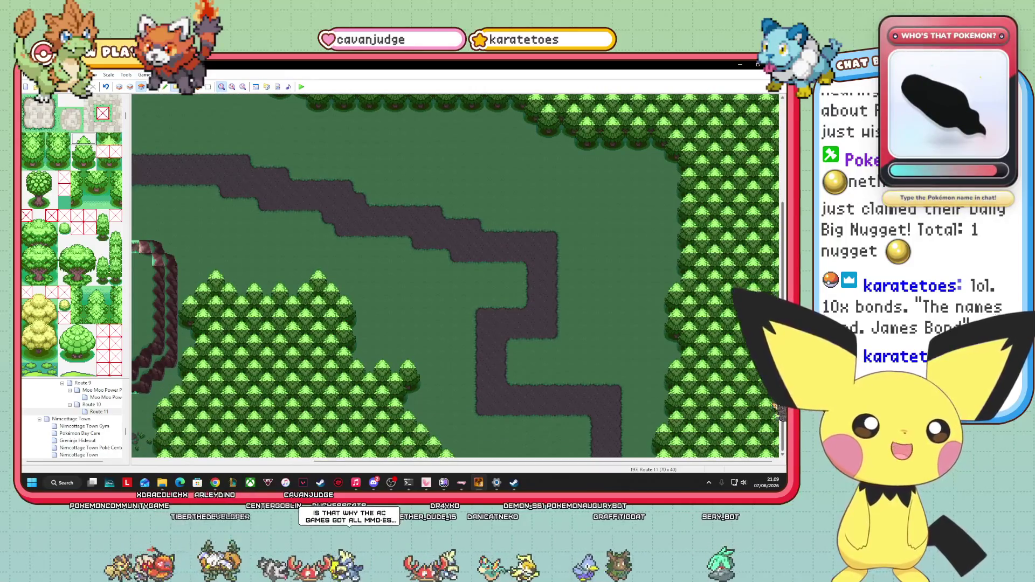
{"action": "scroll", "coordinate": [776, 407], "scroll_direction": "up", "scroll_amount": 3}
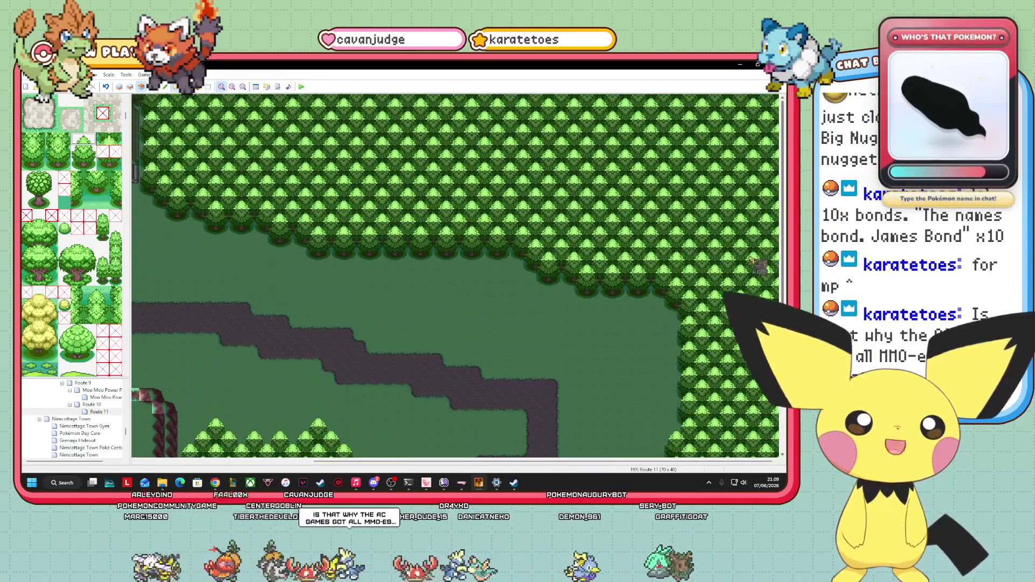
{"action": "scroll", "coordinate": [763, 430], "scroll_direction": "down", "scroll_amount": 3}
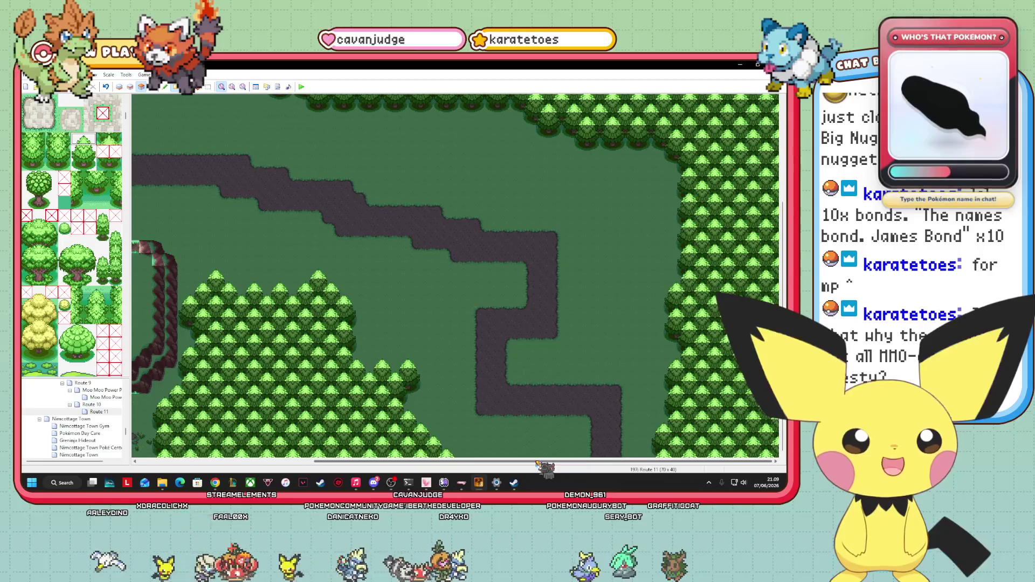
{"action": "left_click_drag", "start_coordinate": [537, 462], "coordinate": [324, 456]}
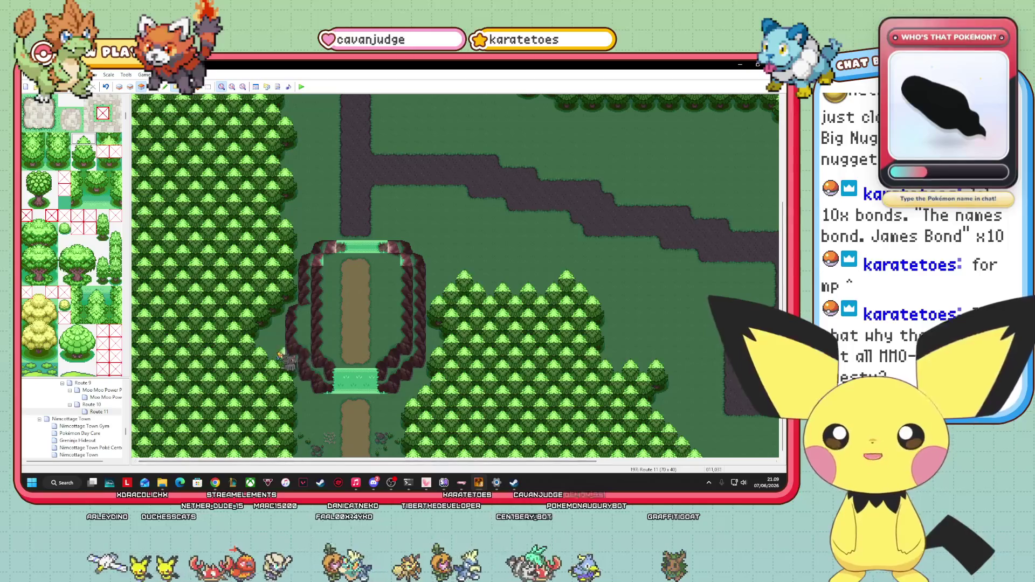
{"action": "mouse_move", "coordinate": [558, 465]}
{"action": "left_mouse_down"}
{"action": "mouse_move", "coordinate": [720, 471]}
{"action": "mouse_move", "coordinate": [633, 482]}
{"action": "mouse_move", "coordinate": [541, 473]}
{"action": "mouse_move", "coordinate": [722, 468]}
{"action": "left_mouse_up"}
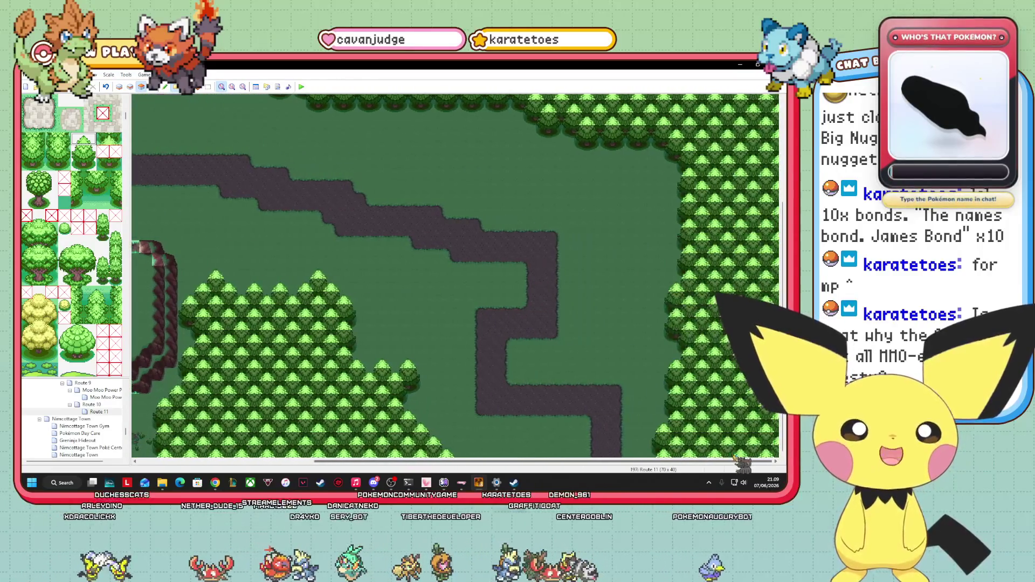
{"action": "scroll", "coordinate": [782, 438], "scroll_direction": "up", "scroll_amount": 5}
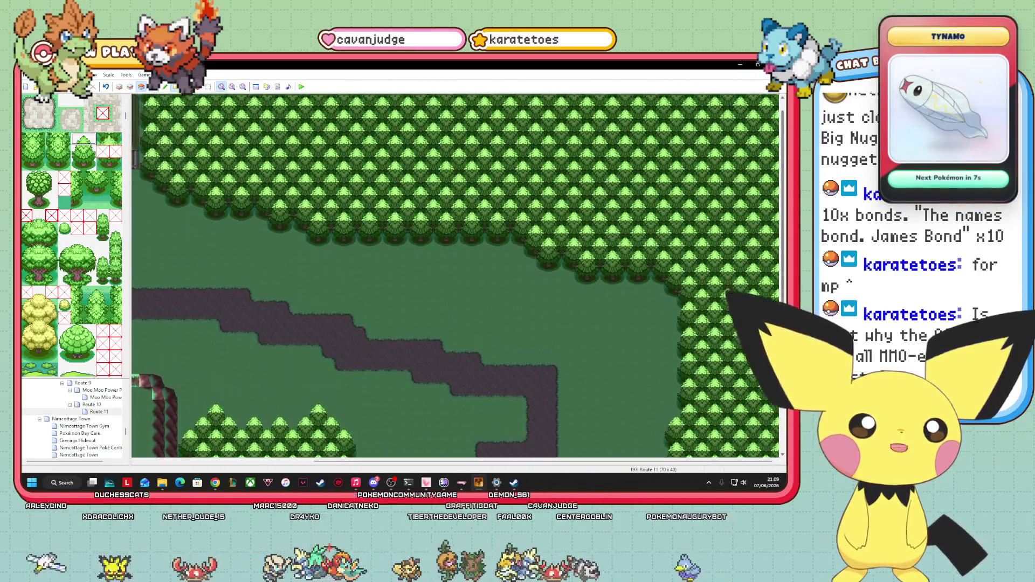
{"action": "scroll", "coordinate": [744, 395], "scroll_direction": "down", "scroll_amount": 2}
{"action": "scroll", "coordinate": [743, 396], "scroll_direction": "down", "scroll_amount": 3}
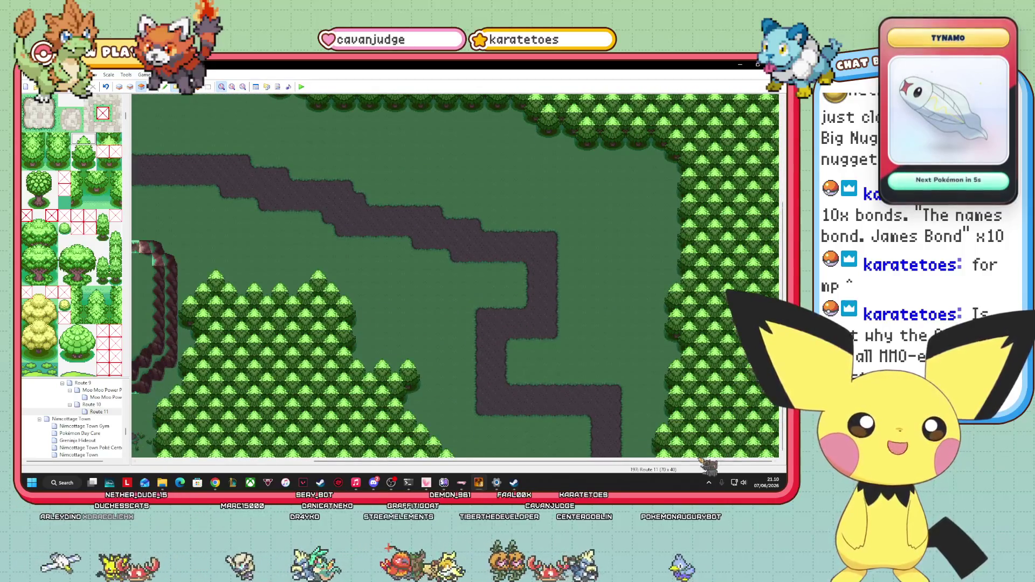
{"action": "scroll", "coordinate": [455, 276], "scroll_direction": "left", "scroll_amount": 6}
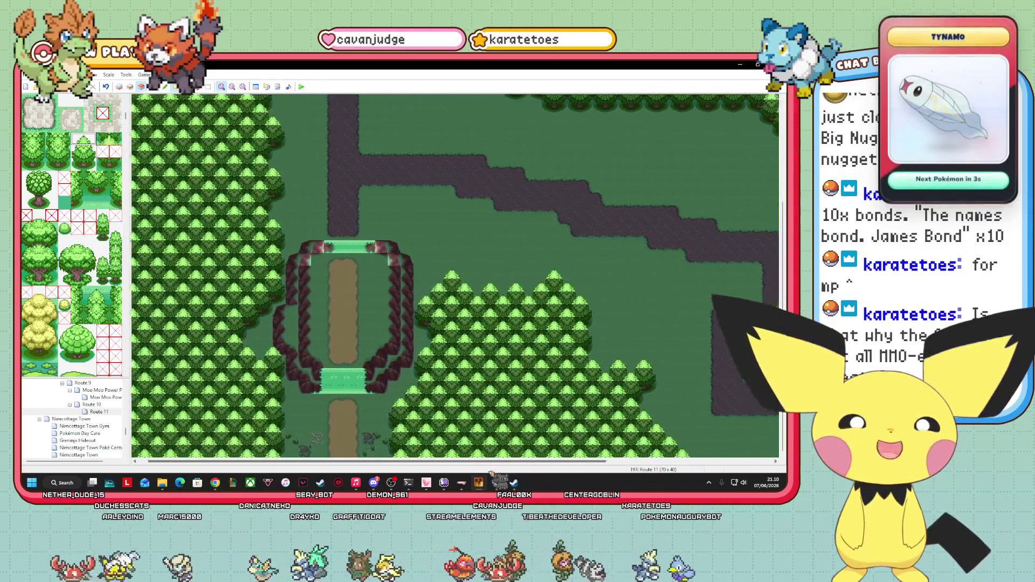
{"action": "scroll", "coordinate": [388, 462], "scroll_direction": "left", "scroll_amount": 1}
{"action": "scroll", "coordinate": [388, 462], "scroll_direction": "right", "scroll_amount": 6}
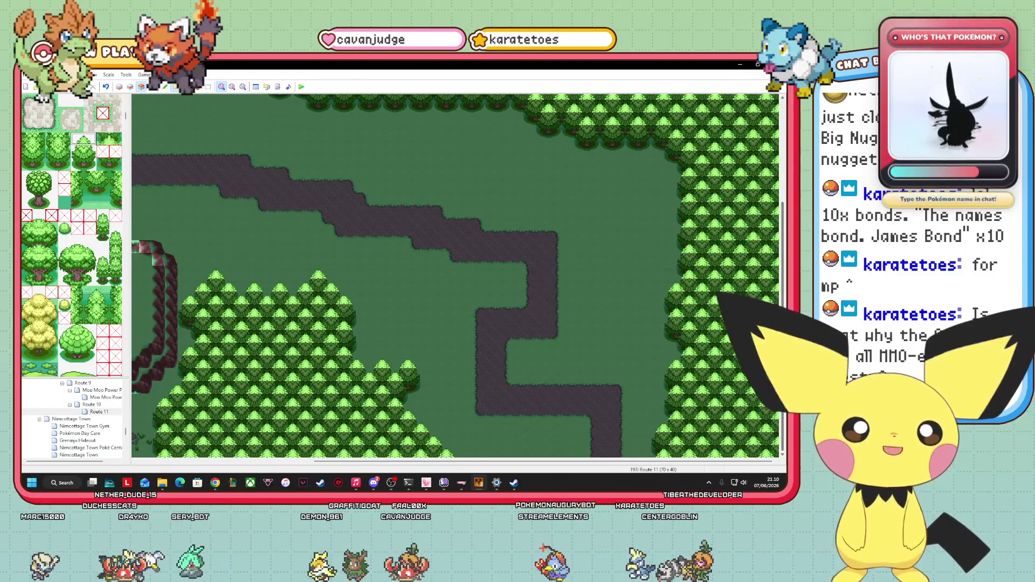
{"action": "scroll", "coordinate": [776, 264], "scroll_direction": "up", "scroll_amount": 5}
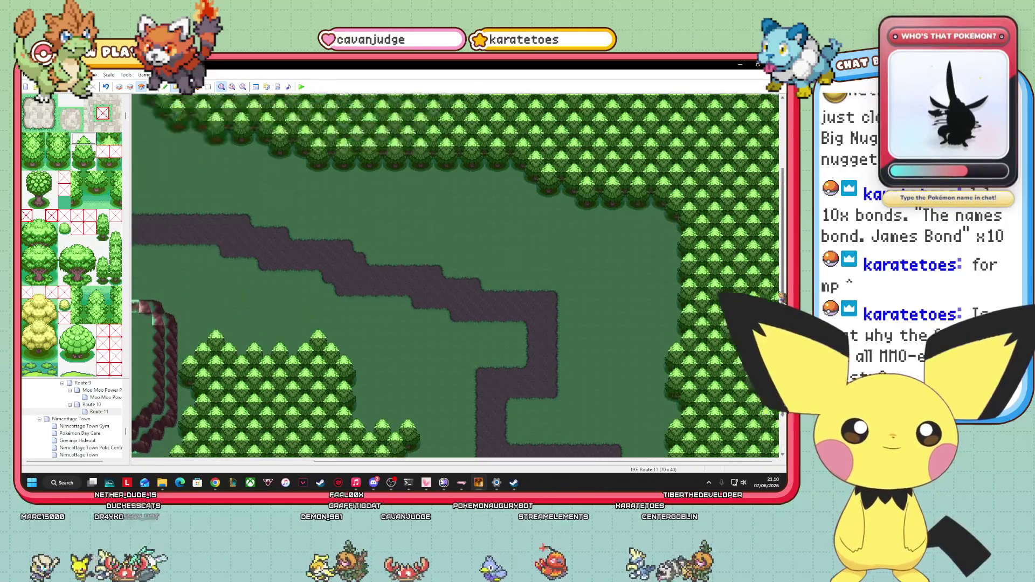
{"action": "scroll", "coordinate": [776, 264], "scroll_direction": "down", "scroll_amount": 5}
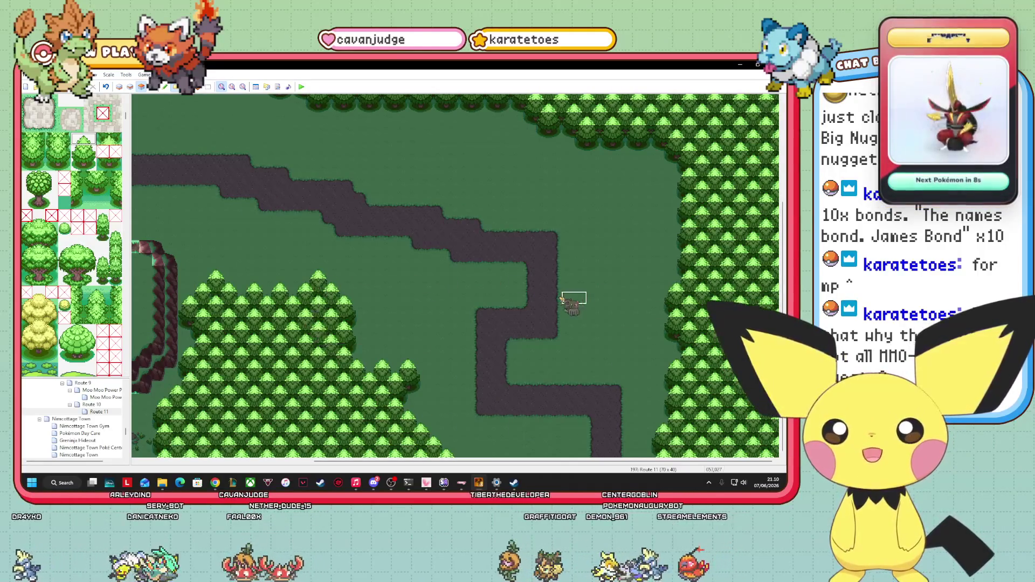
{"action": "scroll", "coordinate": [82, 283], "scroll_direction": "up", "scroll_amount": 3}
{"action": "scroll", "coordinate": [81, 282], "scroll_direction": "up", "scroll_amount": 10}
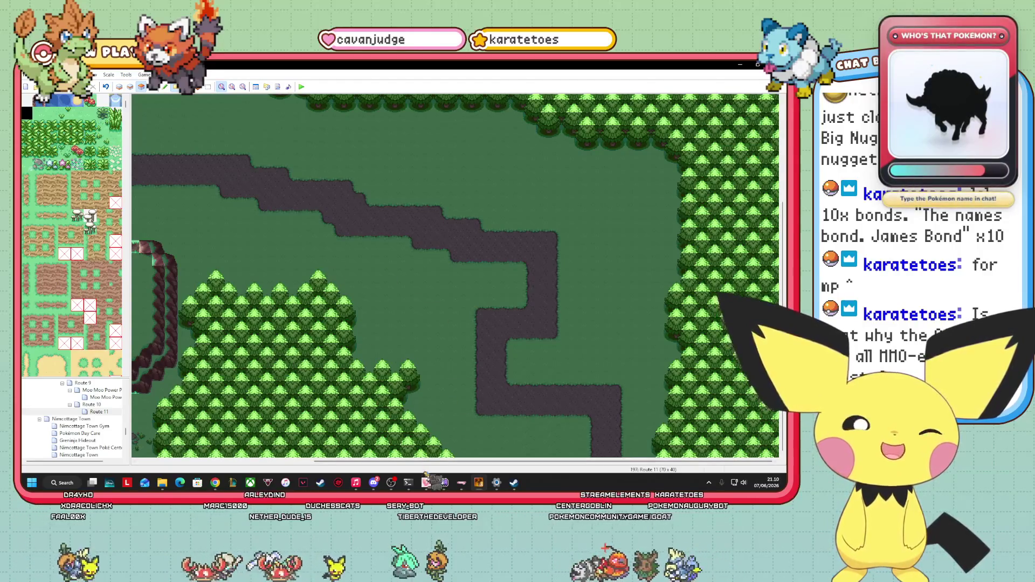
{"action": "scroll", "coordinate": [455, 275], "scroll_direction": "left", "scroll_amount": 5}
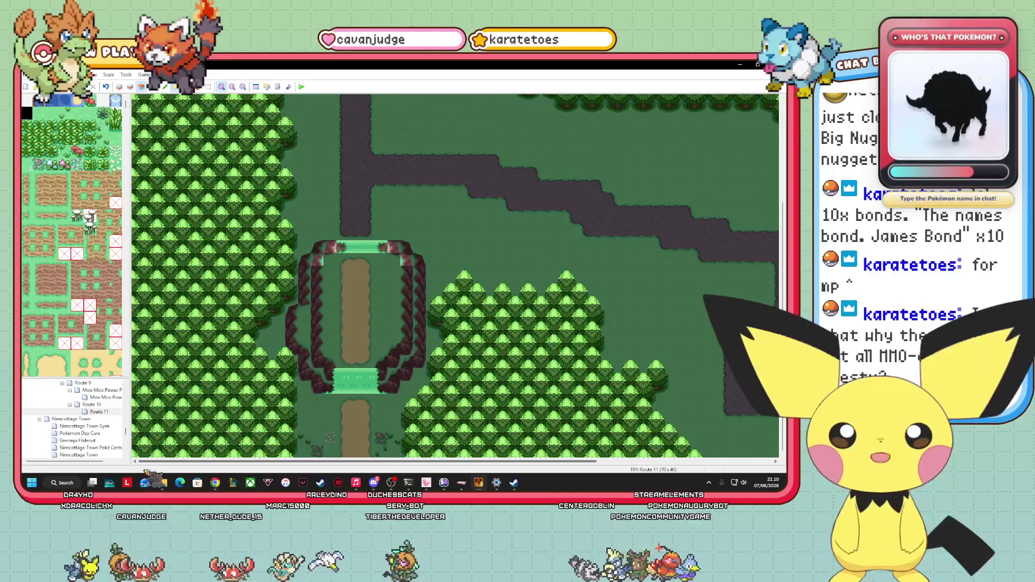
{"action": "scroll", "coordinate": [455, 275], "scroll_direction": "right", "scroll_amount": 1}
{"action": "scroll", "coordinate": [72, 235], "scroll_direction": "down", "scroll_amount": 5}
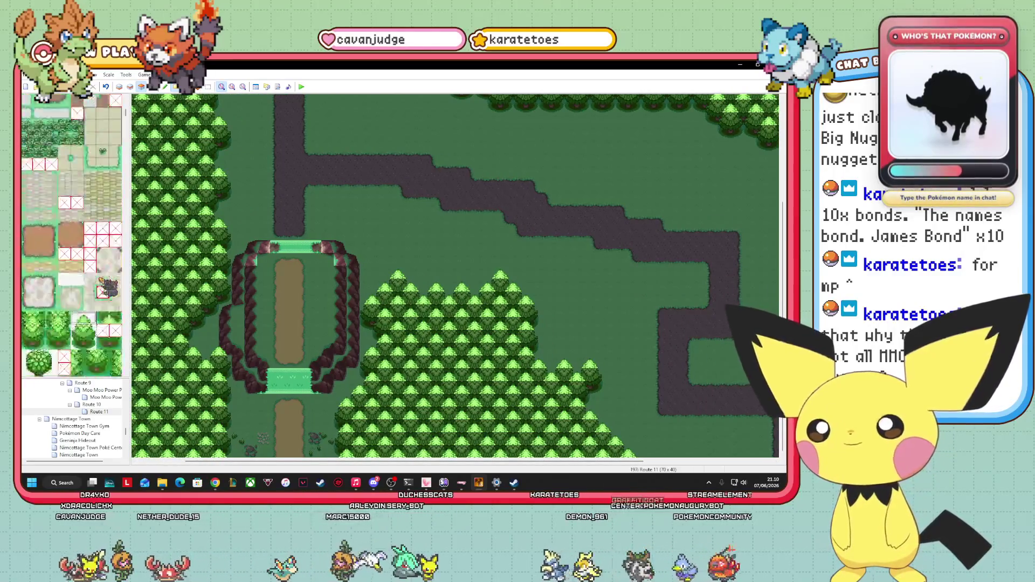
{"action": "scroll", "coordinate": [72, 234], "scroll_direction": "down", "scroll_amount": 3}
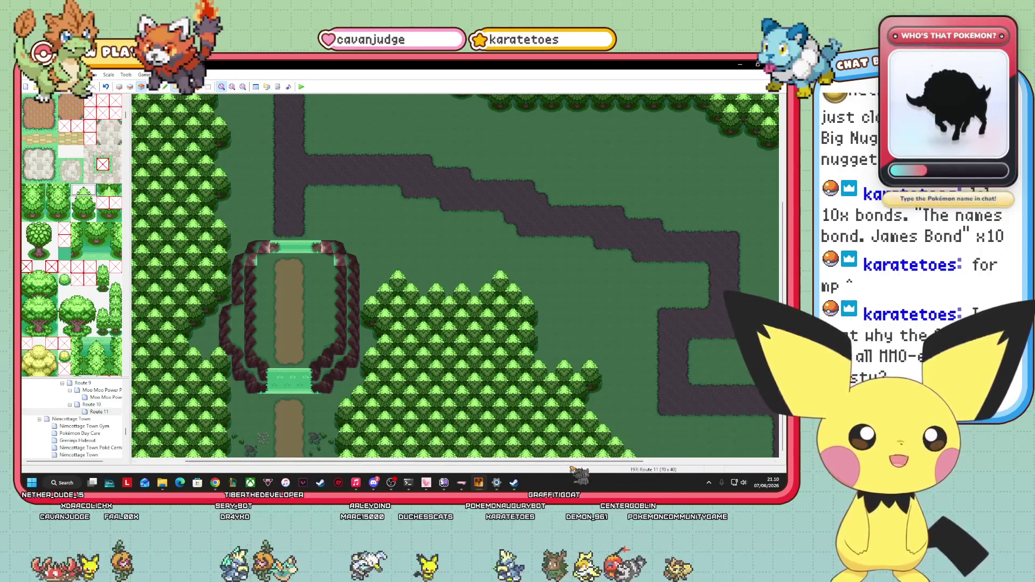
{"action": "scroll", "coordinate": [455, 275], "scroll_direction": "right", "scroll_amount": 3}
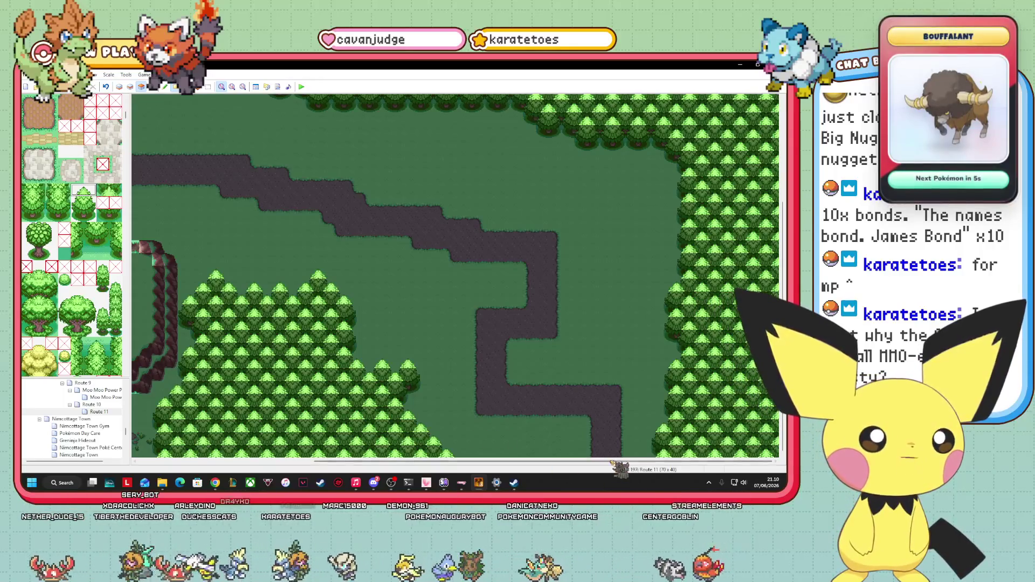
{"action": "left_click_drag", "start_coordinate": [616, 463], "coordinate": [591, 463]}
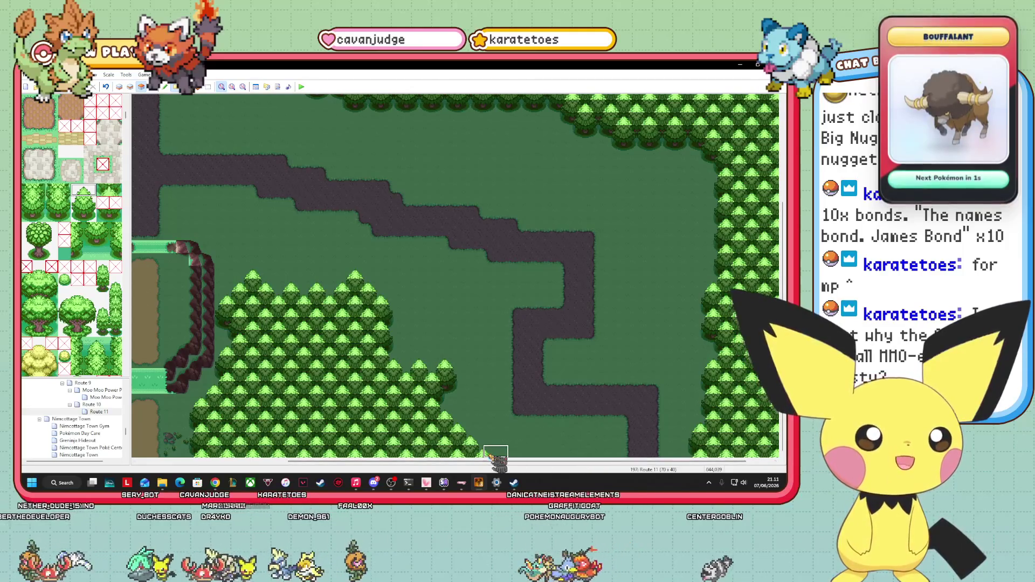
{"action": "left_click_drag", "start_coordinate": [452, 464], "coordinate": [281, 447]}
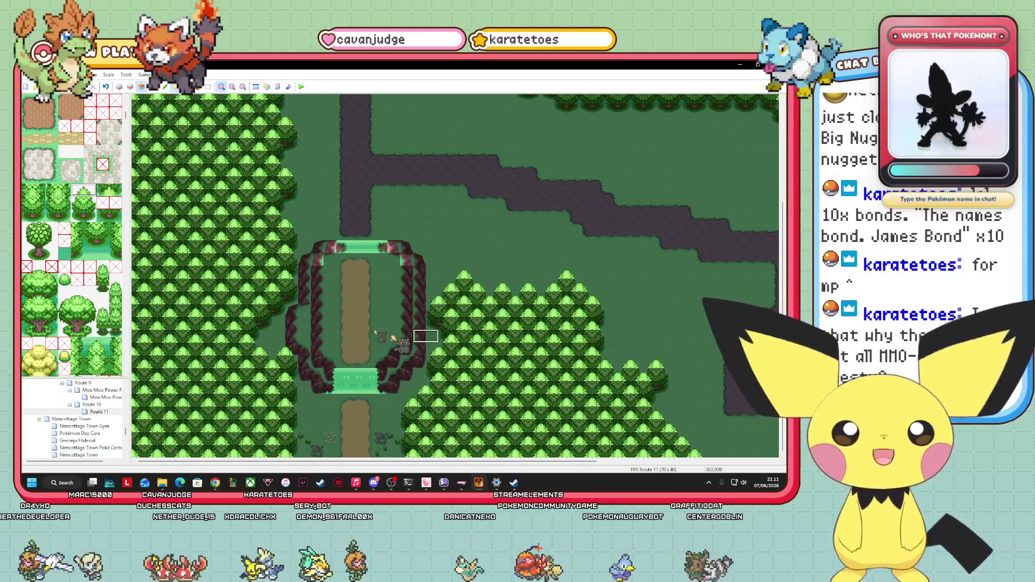
{"action": "scroll", "coordinate": [89, 313], "scroll_direction": "up", "scroll_amount": 10}
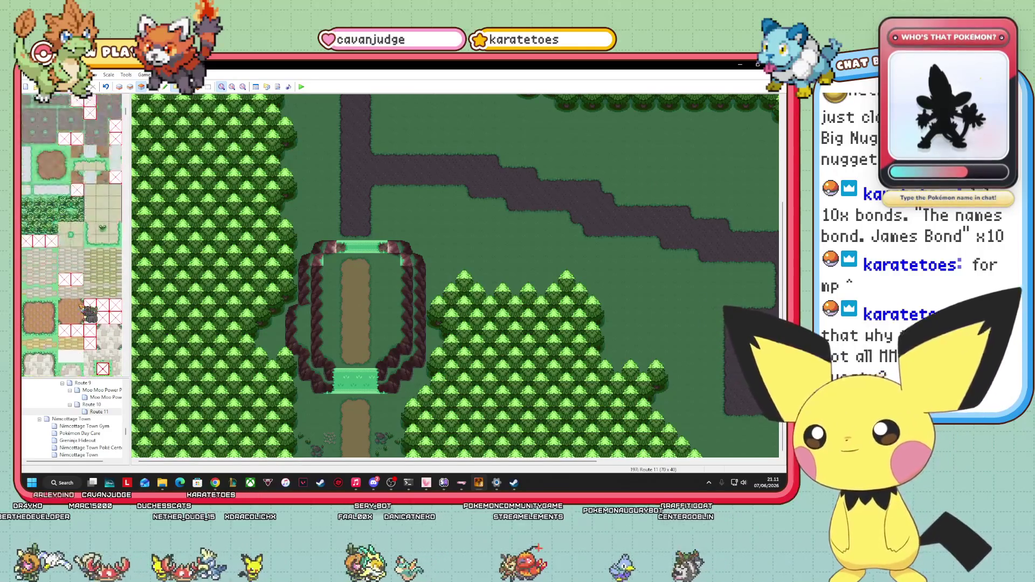
{"action": "scroll", "coordinate": [86, 312], "scroll_direction": "up", "scroll_amount": 15}
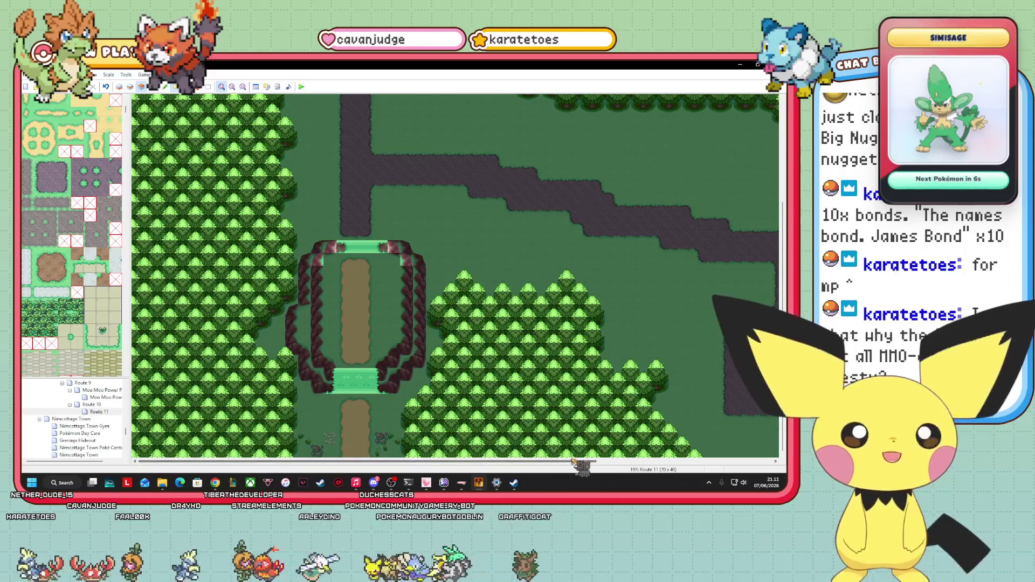
{"action": "left_click_drag", "start_coordinate": [575, 463], "coordinate": [752, 464]}
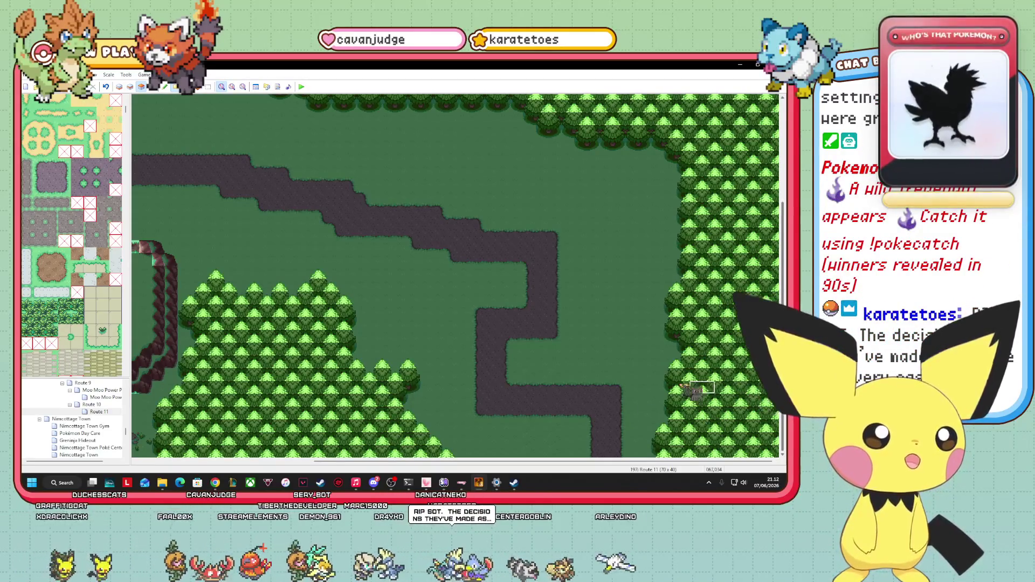
{"action": "scroll", "coordinate": [455, 275], "scroll_direction": "left", "scroll_amount": 5}
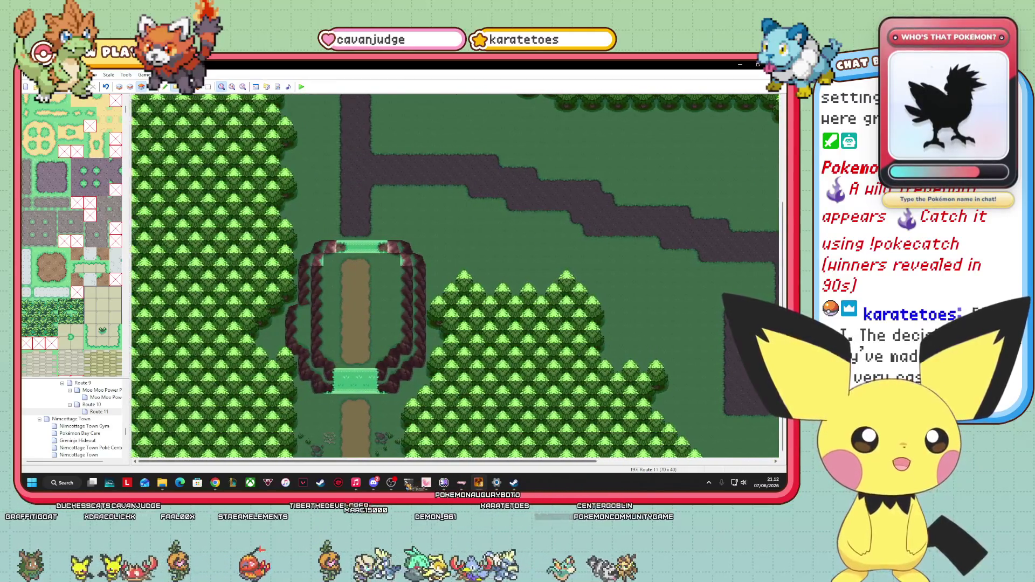
{"action": "scroll", "coordinate": [455, 275], "scroll_direction": "right", "scroll_amount": 5}
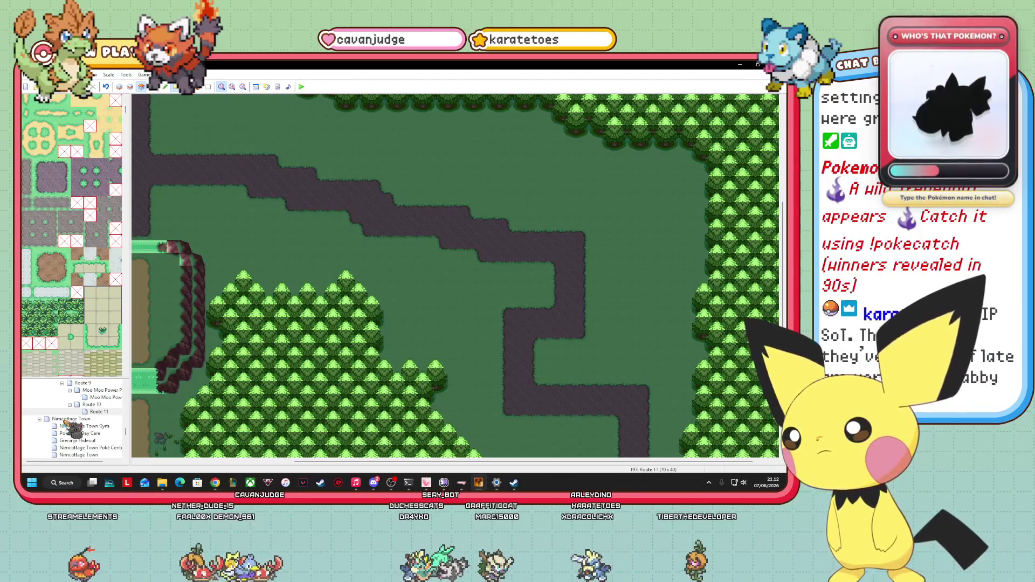
{"action": "mouse_move", "coordinate": [561, 462]}
{"action": "left_mouse_down"}
{"action": "mouse_move", "coordinate": [408, 465]}
{"action": "mouse_move", "coordinate": [584, 464]}
{"action": "left_mouse_up"}
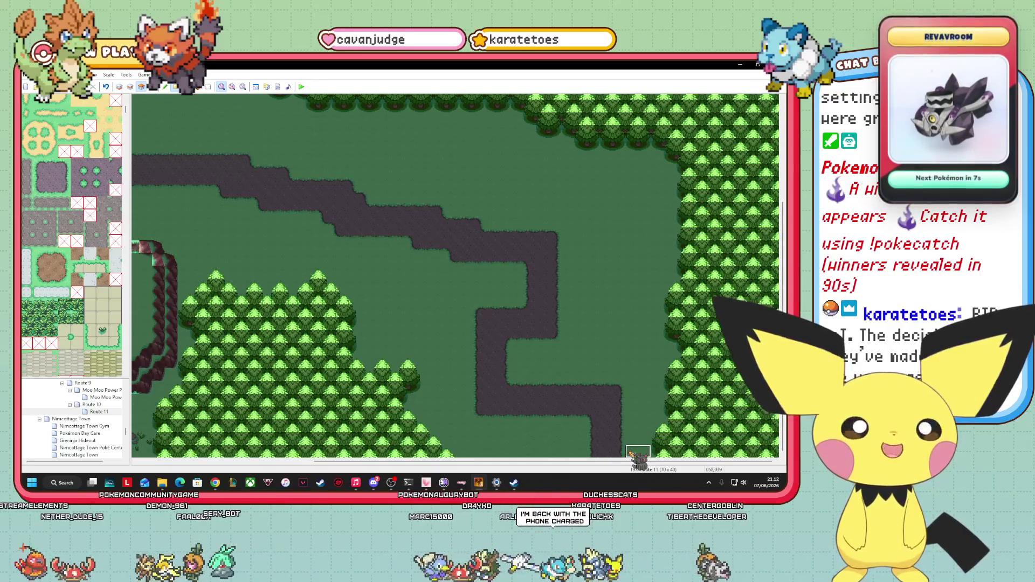
{"action": "scroll", "coordinate": [93, 308], "scroll_direction": "down", "scroll_amount": 3}
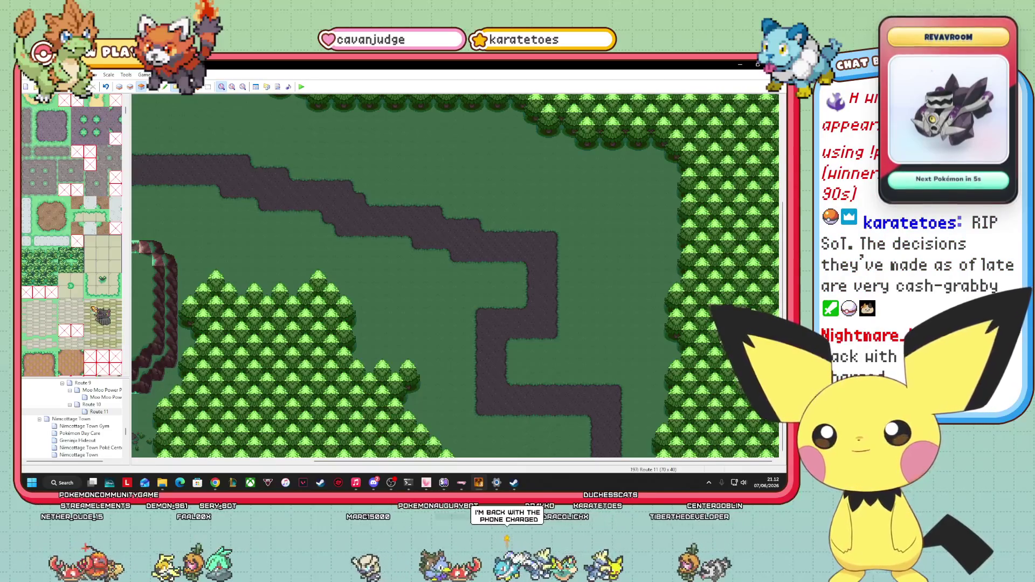
{"action": "scroll", "coordinate": [94, 308], "scroll_direction": "down", "scroll_amount": 7}
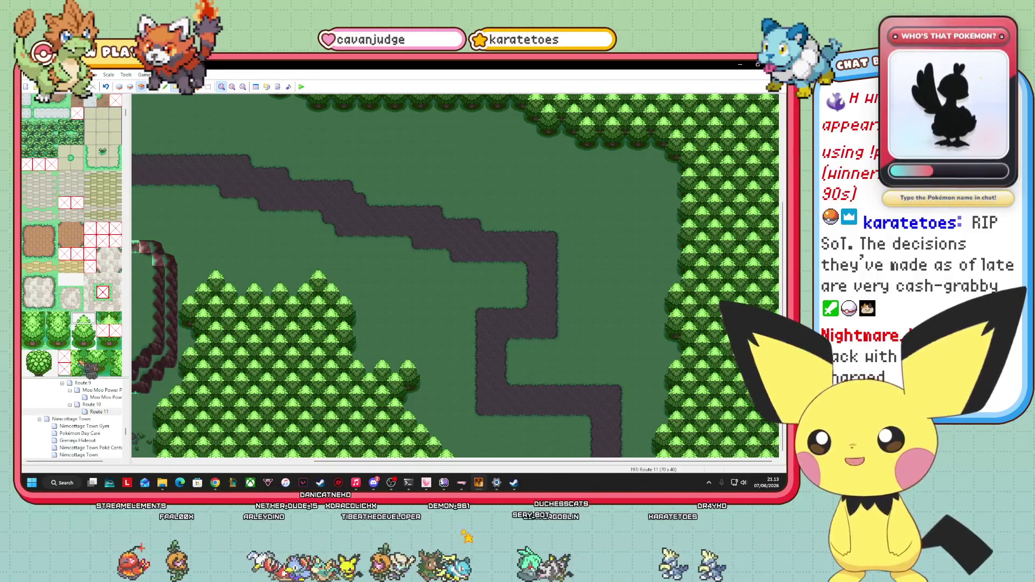
- Scroll the tileset down to the cliff tiles and pick a rocky ledge tile as the brush
{"action": "scroll", "coordinate": [72, 238], "scroll_direction": "down", "scroll_amount": 4}
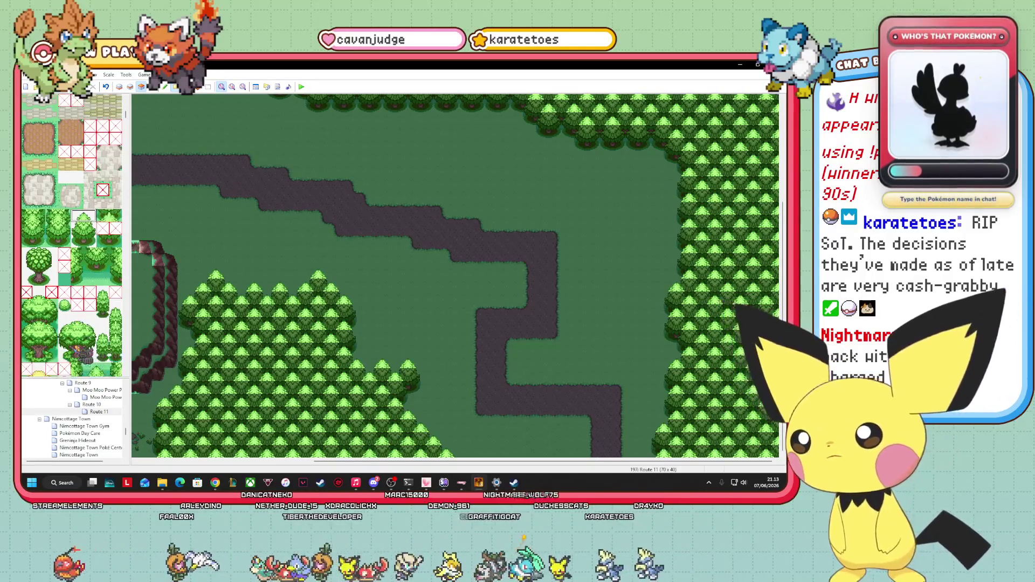
{"action": "scroll", "coordinate": [81, 350], "scroll_direction": "down", "scroll_amount": 3}
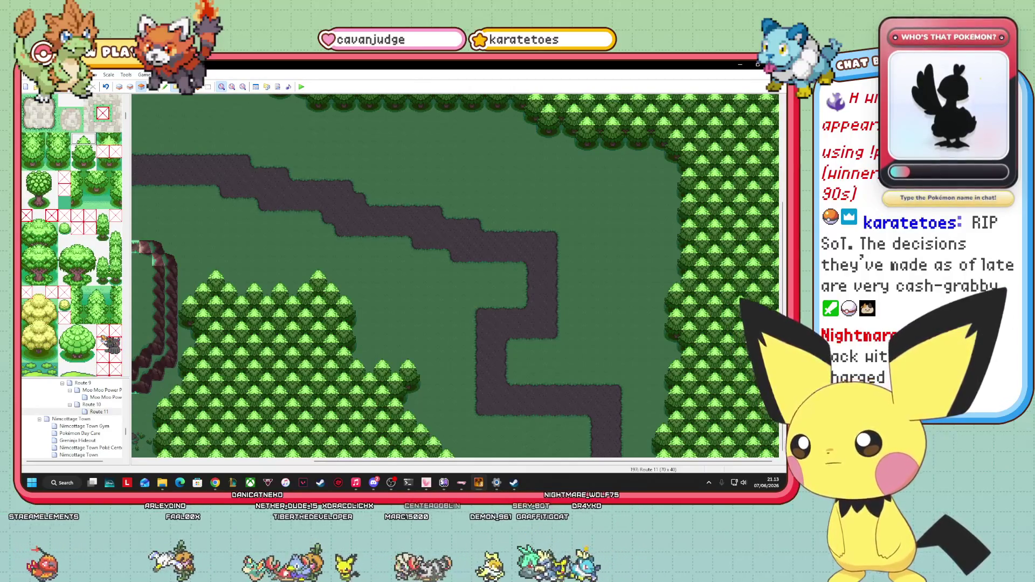
{"action": "scroll", "coordinate": [102, 338], "scroll_direction": "down", "scroll_amount": 3}
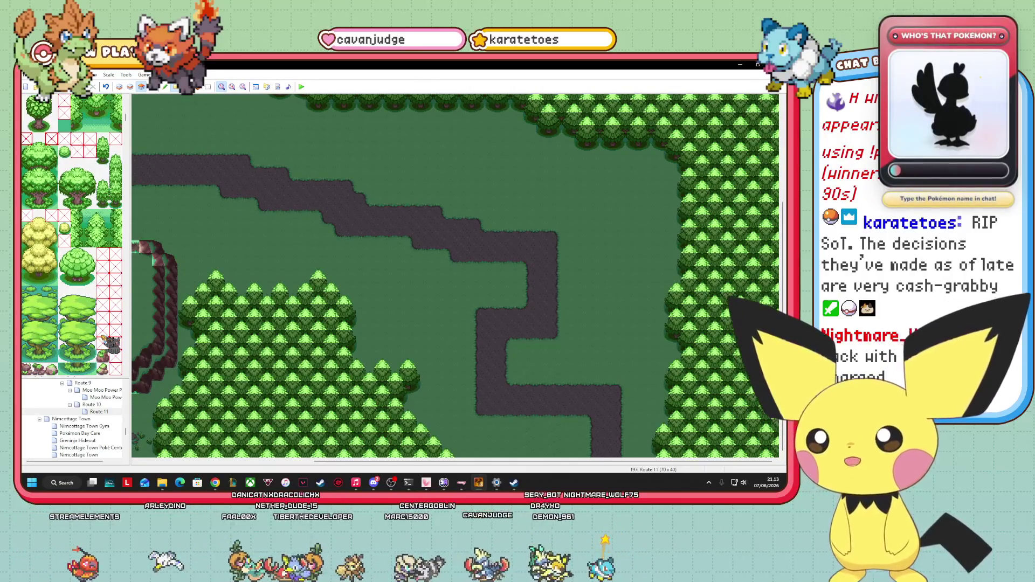
{"action": "scroll", "coordinate": [101, 343], "scroll_direction": "down", "scroll_amount": 4}
{"action": "scroll", "coordinate": [86, 267], "scroll_direction": "down", "scroll_amount": 4}
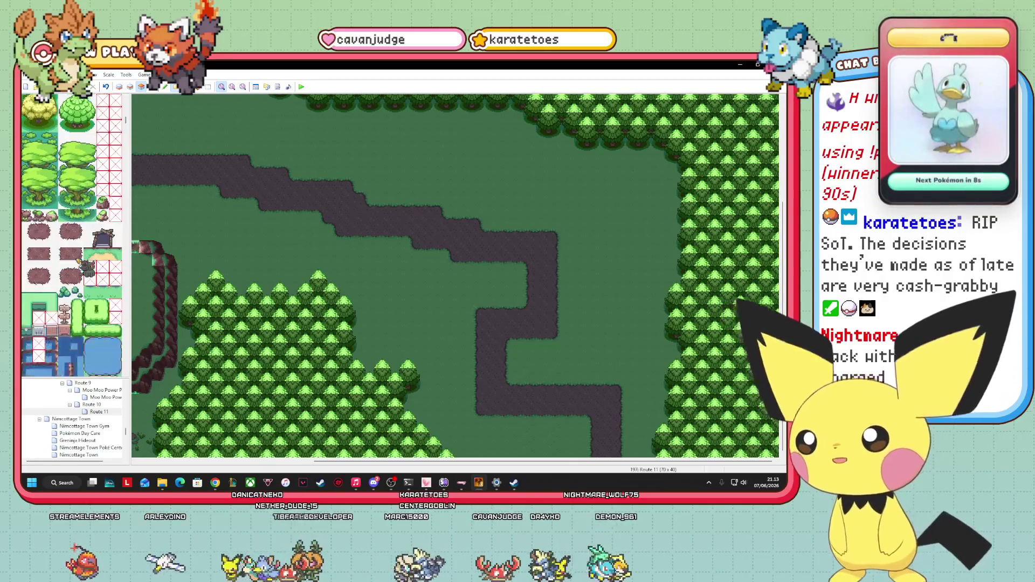
{"action": "scroll", "coordinate": [48, 255], "scroll_direction": "down", "scroll_amount": 10}
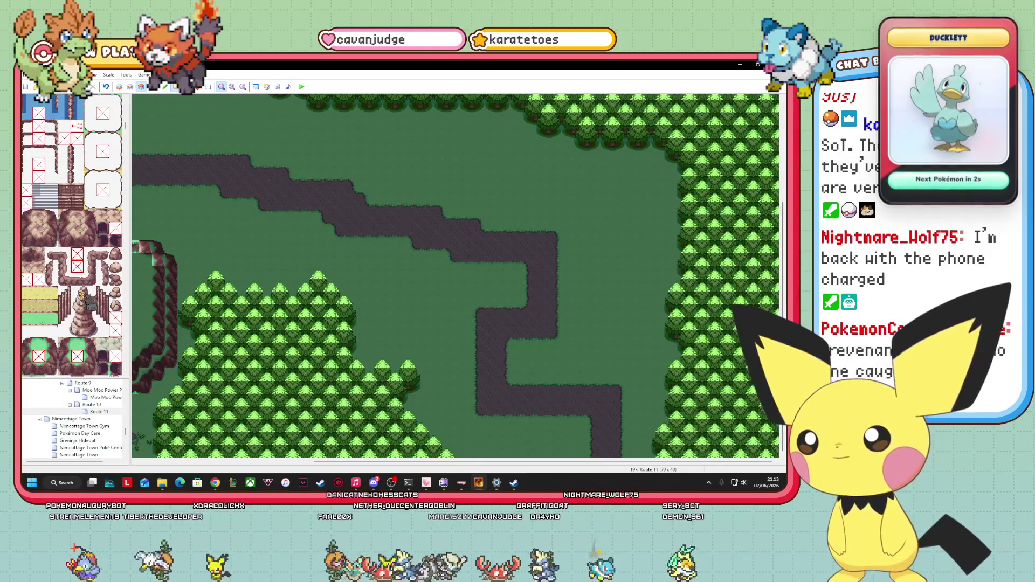
{"action": "left_click", "coordinate": [64, 241]}
{"action": "left_click", "coordinate": [77, 241]}
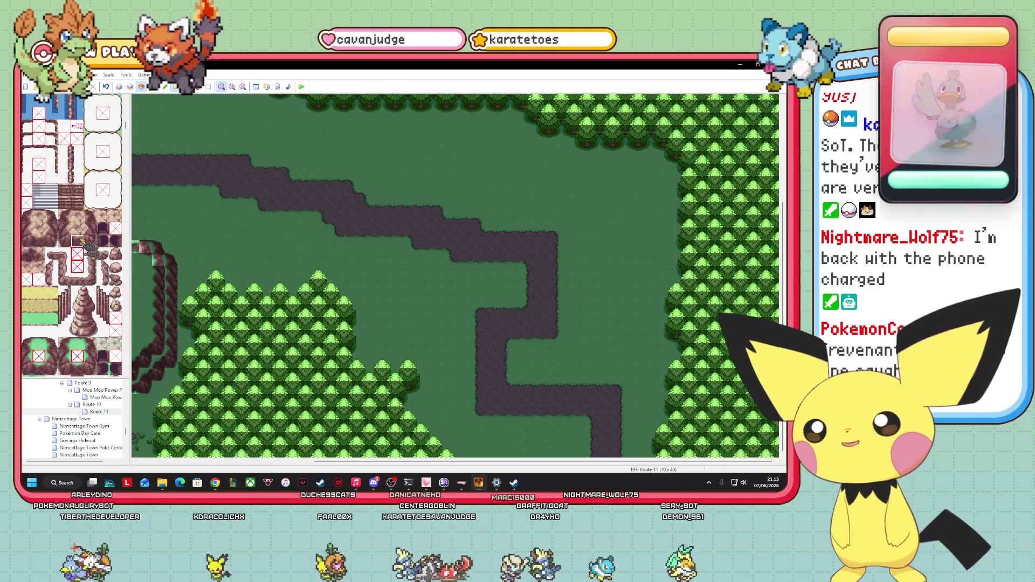
{"action": "scroll", "coordinate": [77, 241], "scroll_direction": "down", "scroll_amount": 3}
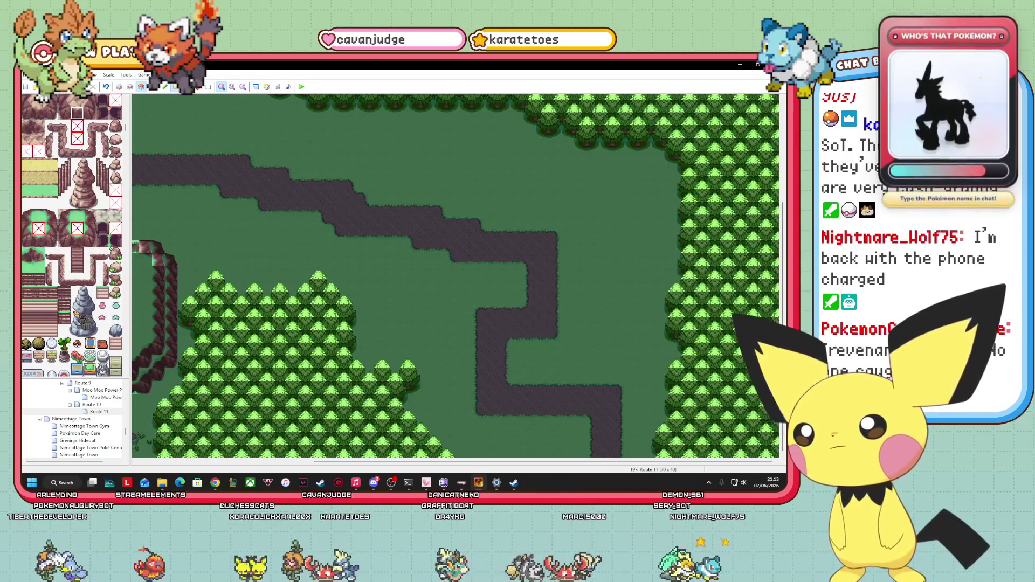
{"action": "left_click", "coordinate": [39, 240]}
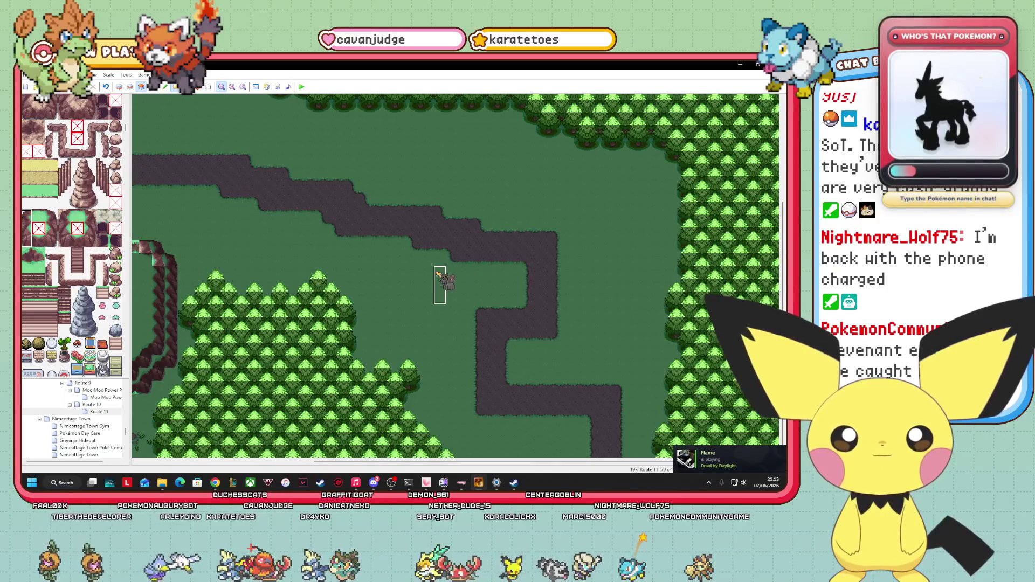
- Paint a short green grass ledge beside the dirt path with a rocky edge dropping from its left end
{"action": "left_click", "coordinate": [51, 215]}
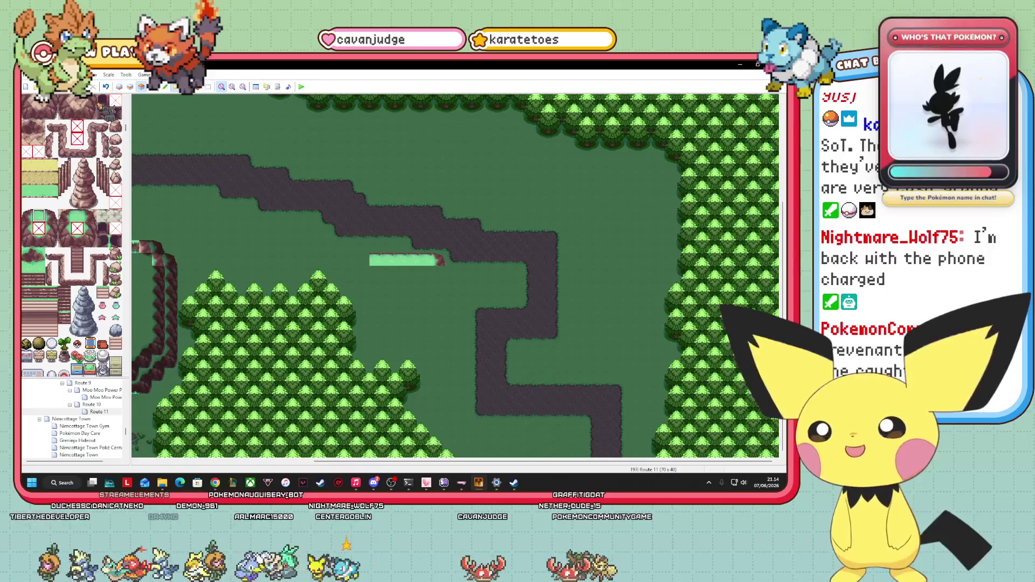
{"action": "left_click_drag", "start_coordinate": [408, 262], "coordinate": [369, 263]}
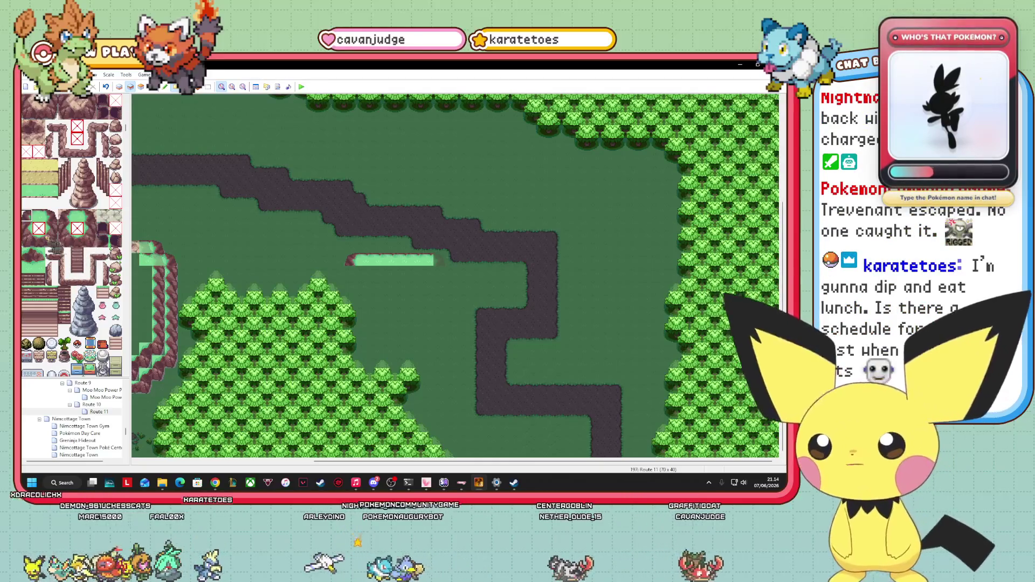
{"action": "left_click", "coordinate": [350, 272]}
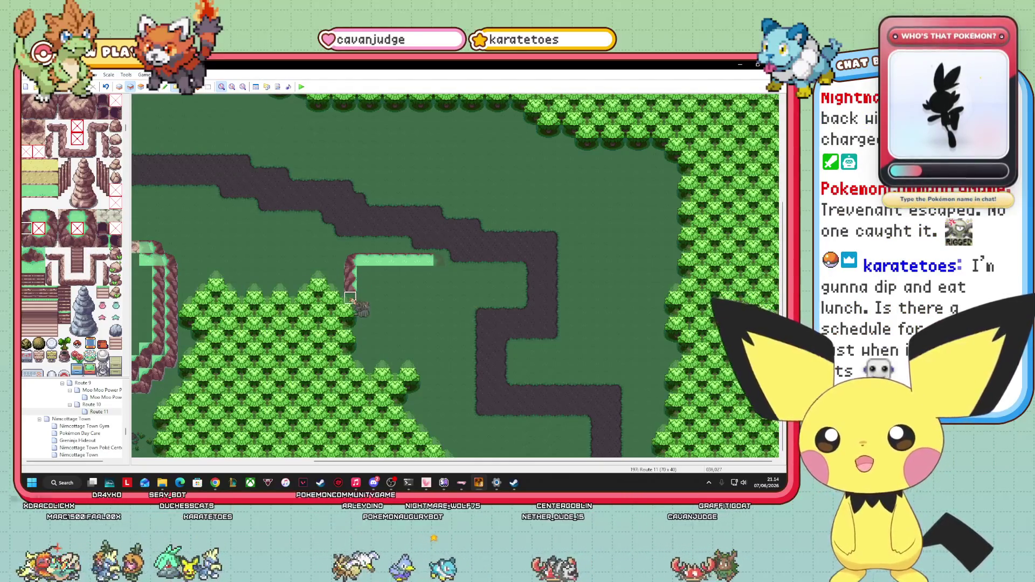
{"action": "left_click", "coordinate": [27, 240]}
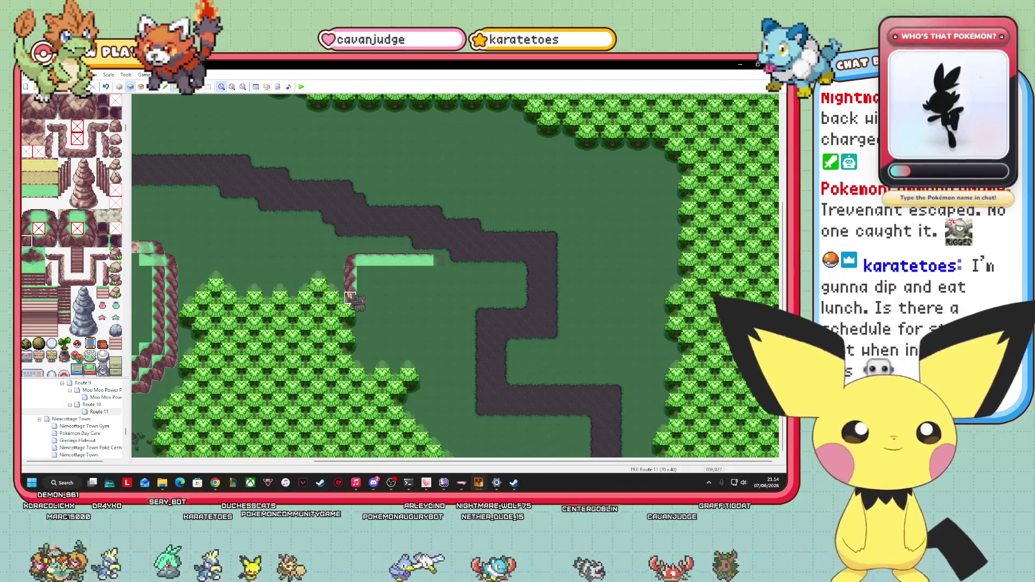
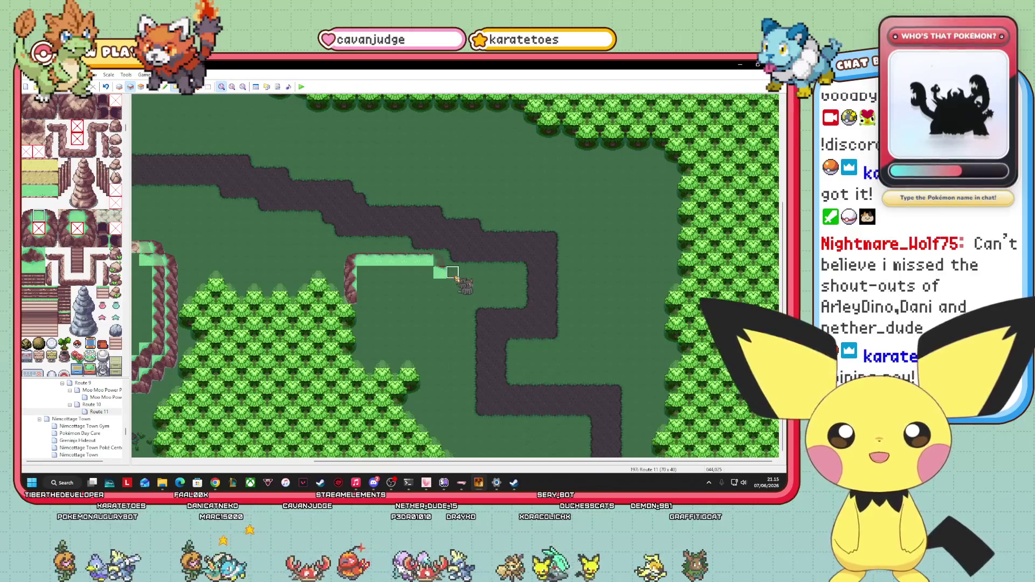
- Paint a grass ledge row along the plateau top, capping its end and corner
{"action": "left_click_drag", "start_coordinate": [455, 278], "coordinate": [478, 277]}
{"action": "left_click", "coordinate": [51, 216]}
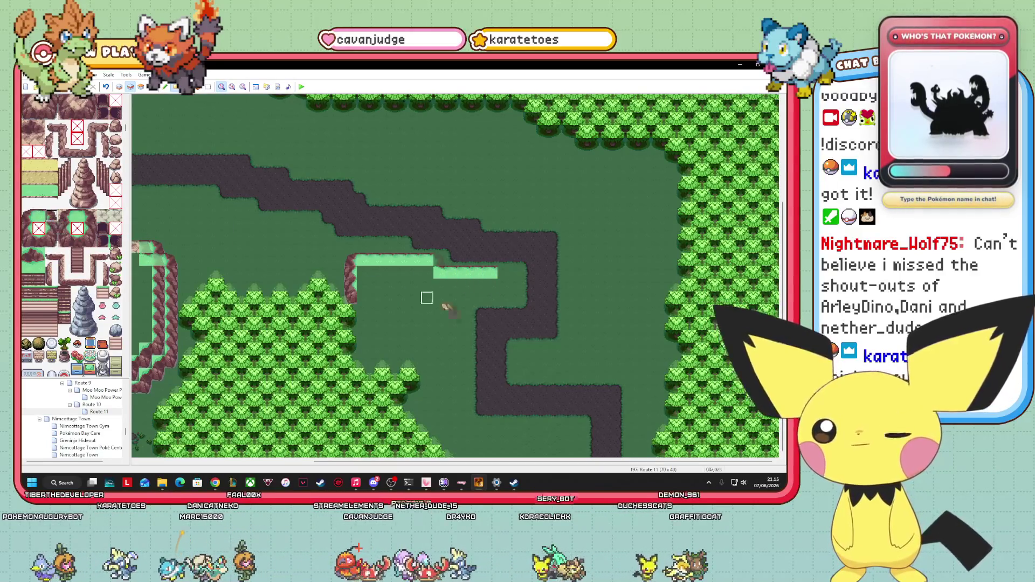
{"action": "left_click", "coordinate": [505, 274]}
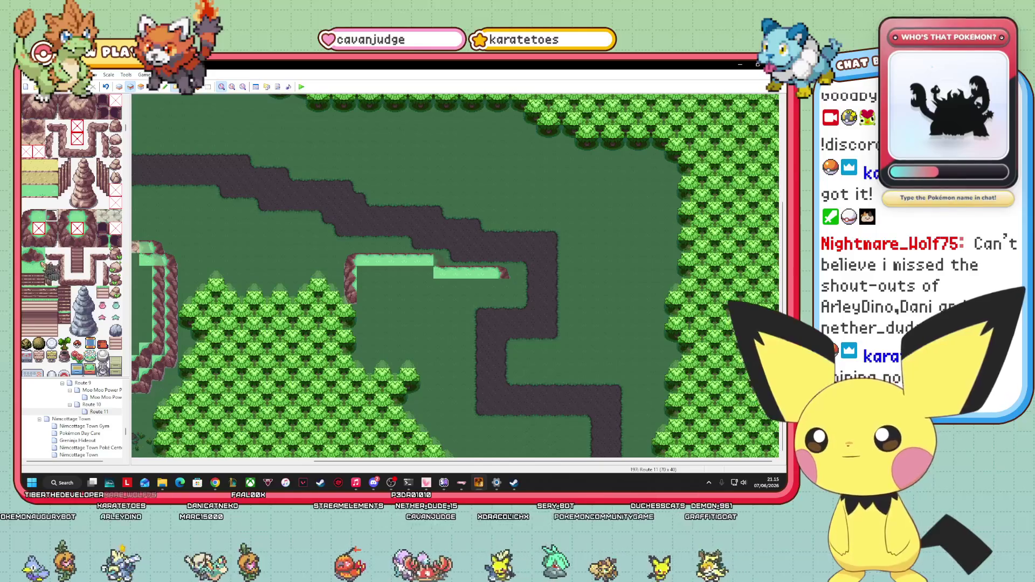
{"action": "left_click", "coordinate": [26, 266]}
{"action": "left_click", "coordinate": [504, 286]}
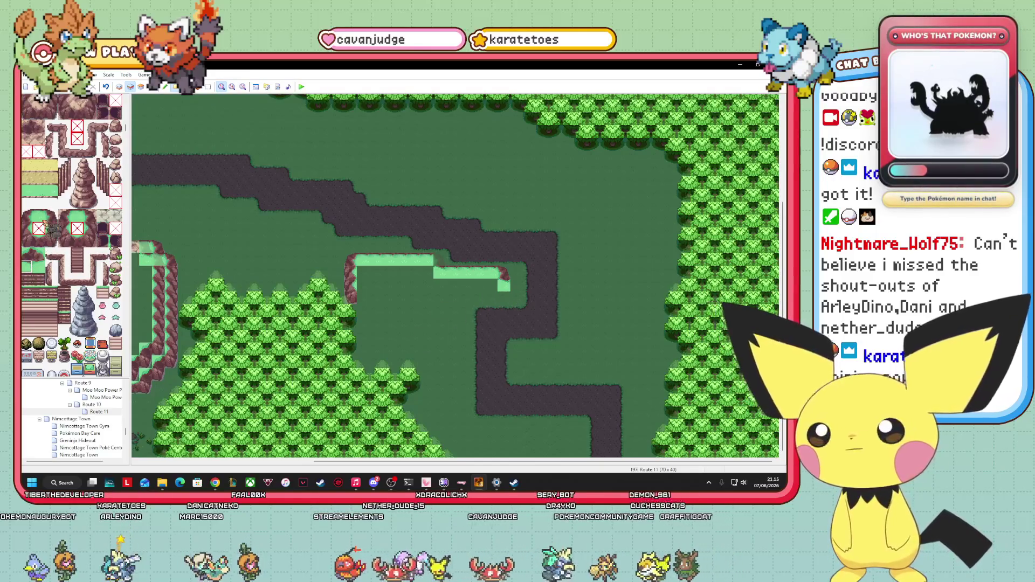
{"action": "left_click", "coordinate": [519, 286]}
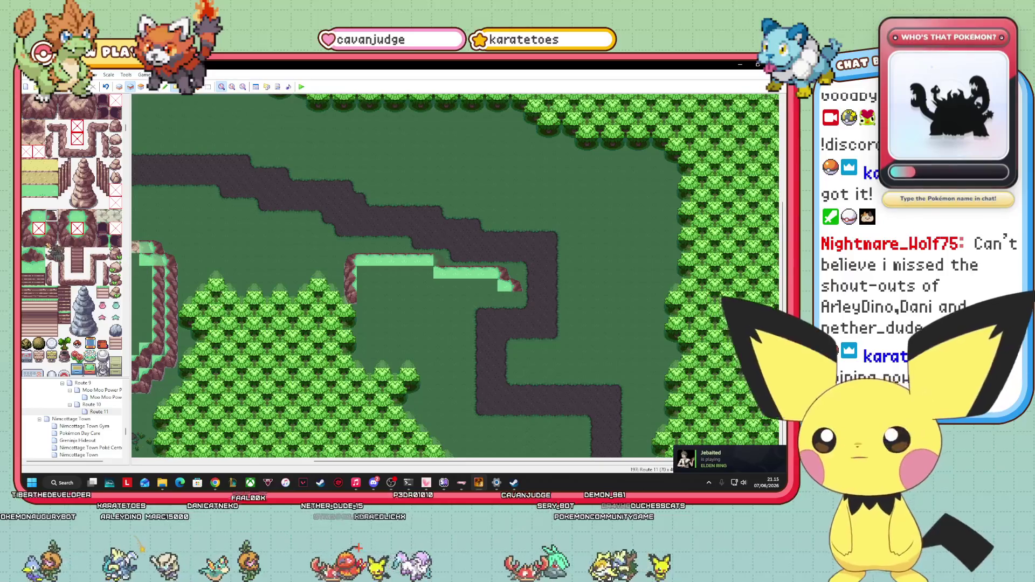
{"action": "left_click", "coordinate": [51, 240]}
- Run the rock cliff edge down the plateau's right side and along its bottom
{"action": "left_click", "coordinate": [516, 296]}
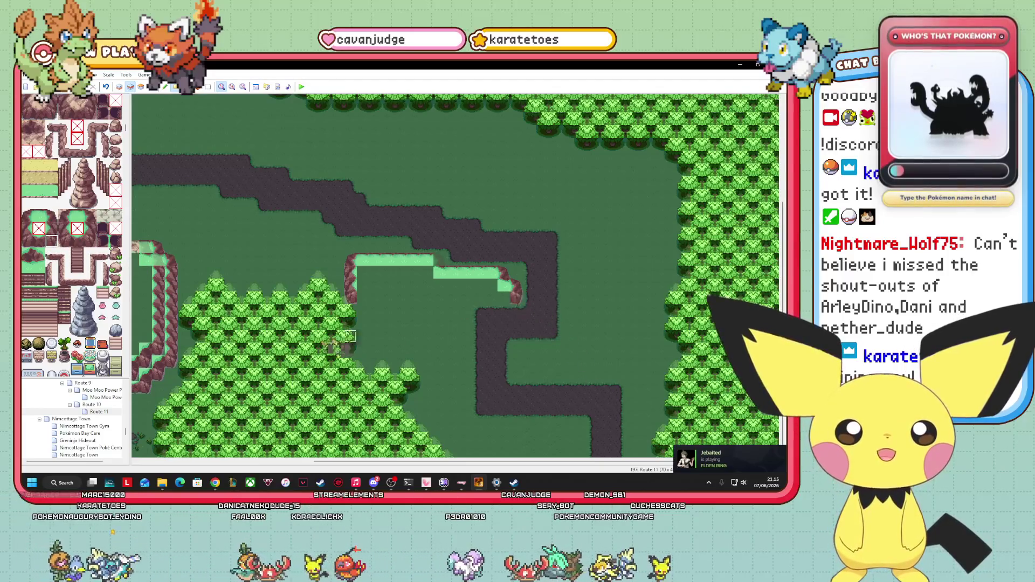
{"action": "left_click", "coordinate": [38, 241]}
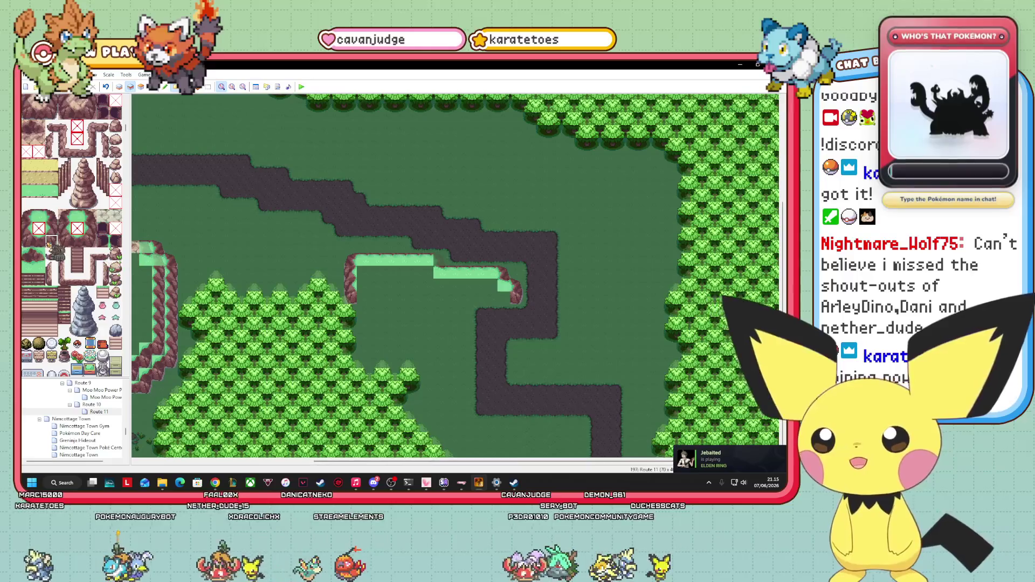
{"action": "left_click_drag", "start_coordinate": [513, 297], "coordinate": [477, 299]}
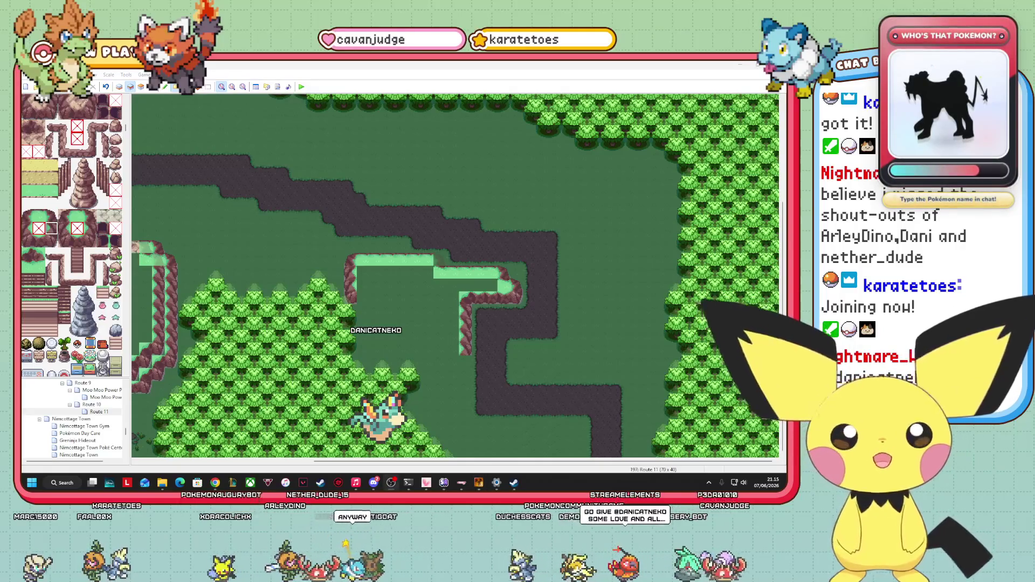
{"action": "left_click", "coordinate": [465, 349]}
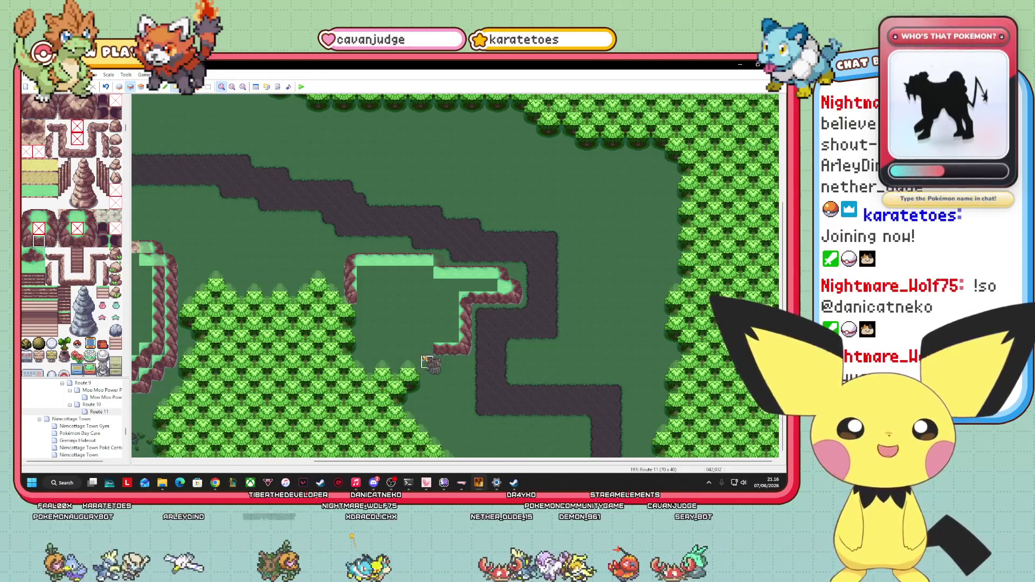
{"action": "left_click", "coordinate": [27, 255]}
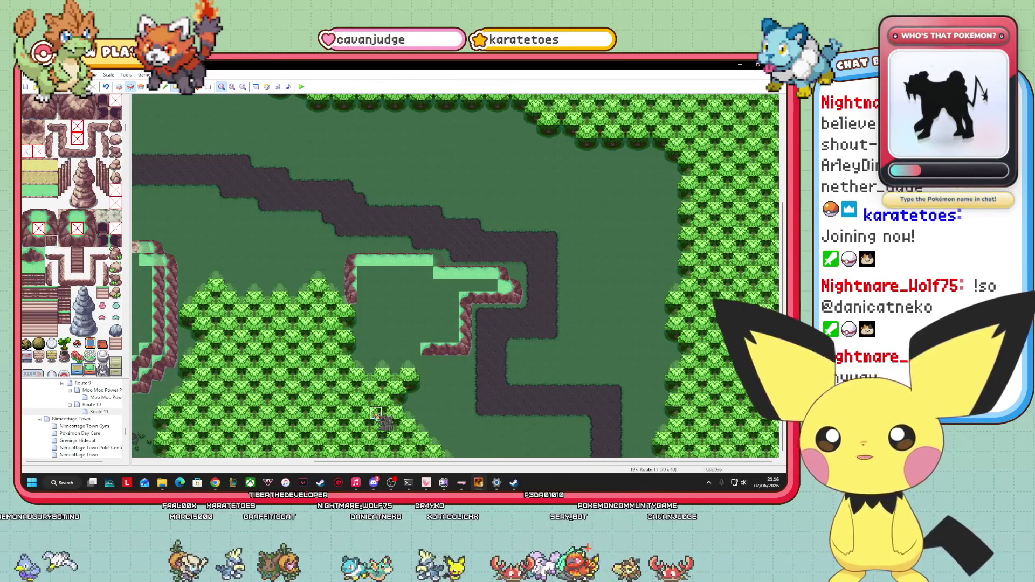
{"action": "left_click", "coordinate": [39, 241]}
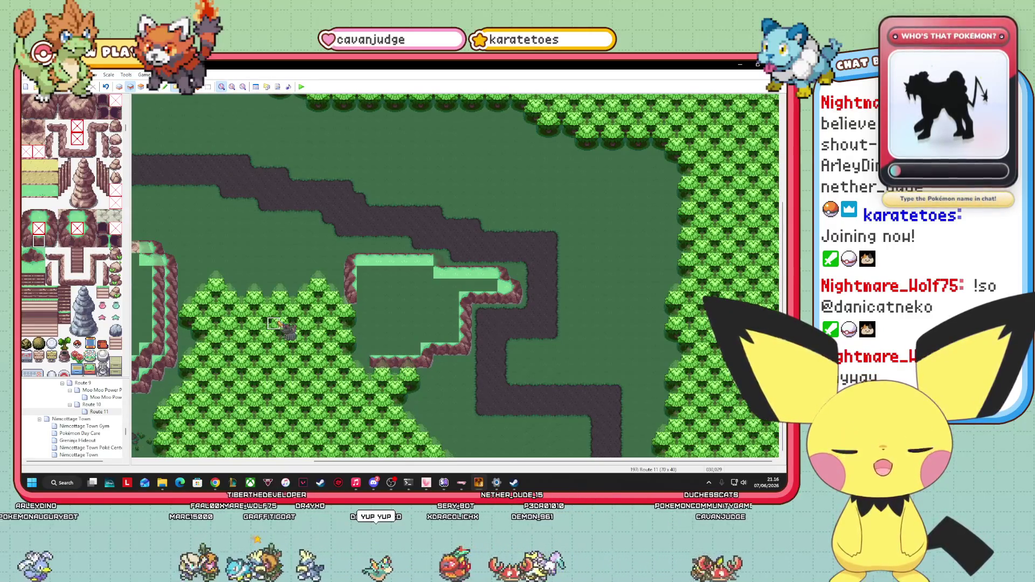
{"action": "left_click", "coordinate": [26, 241]}
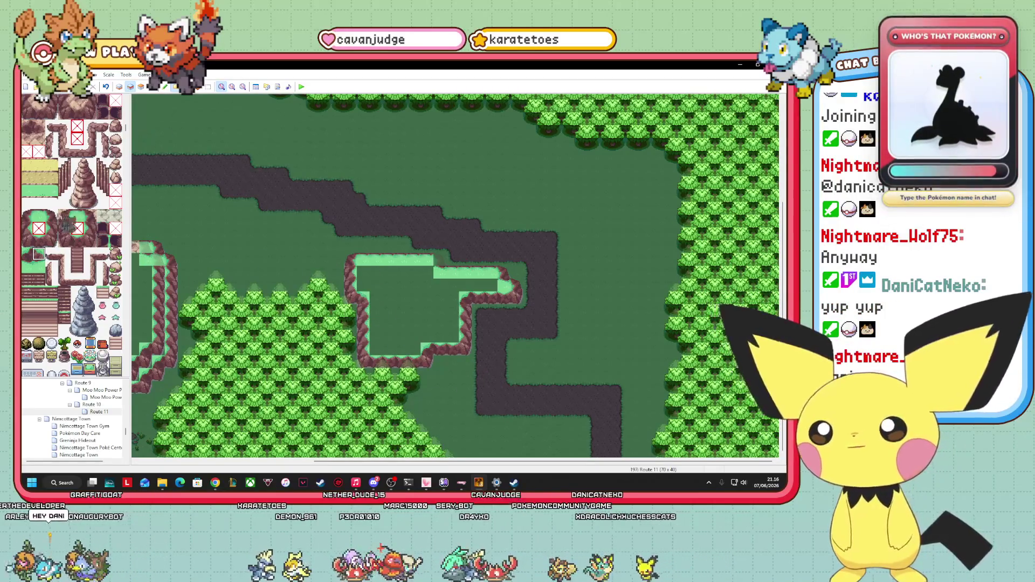
- Fill the plateau's inner bottom-left corner and return to editing layer 2 for trees and ledges
{"action": "left_click", "coordinate": [375, 347]}
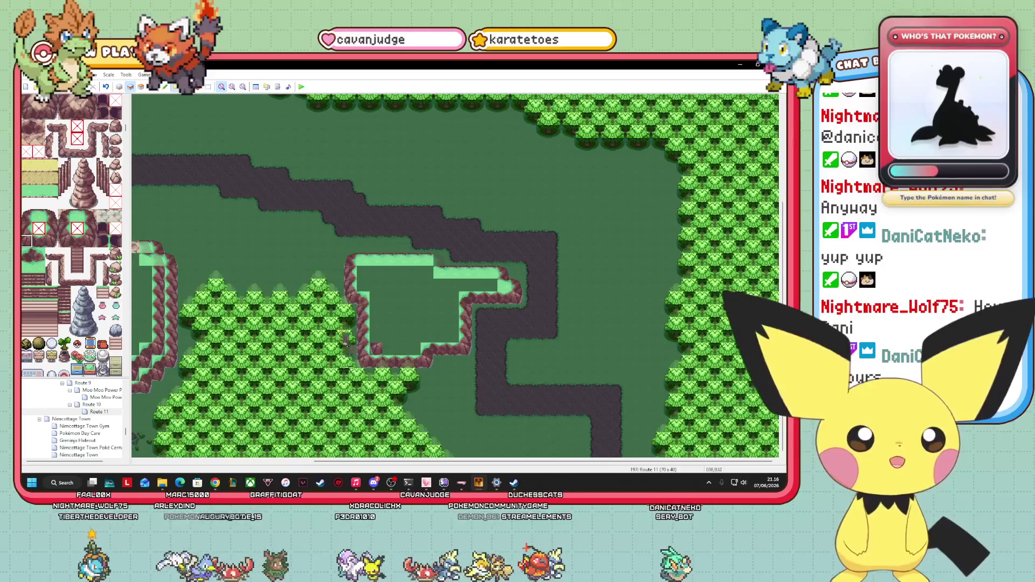
{"action": "left_click", "coordinate": [155, 88]}
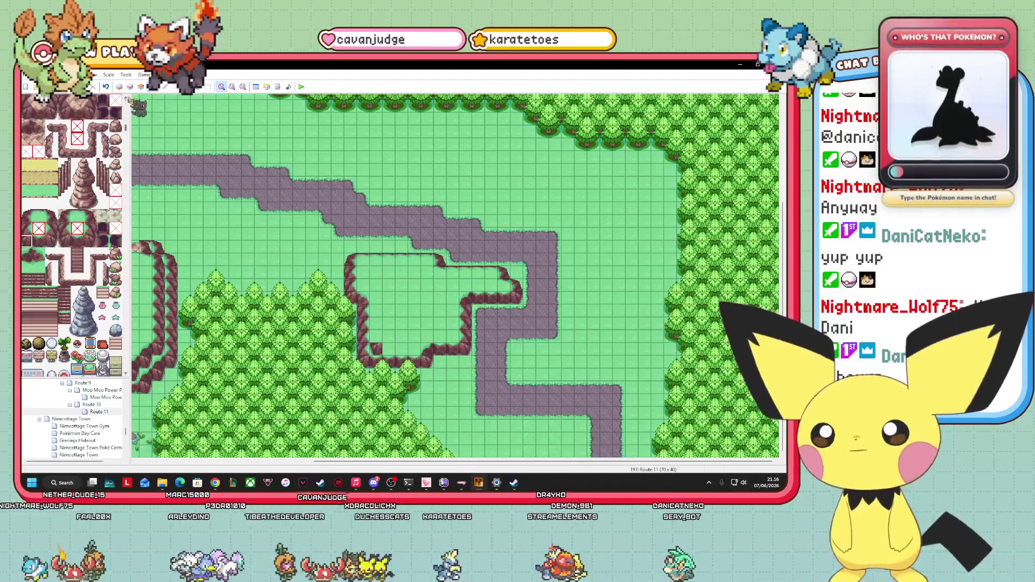
{"action": "left_click", "coordinate": [139, 87]}
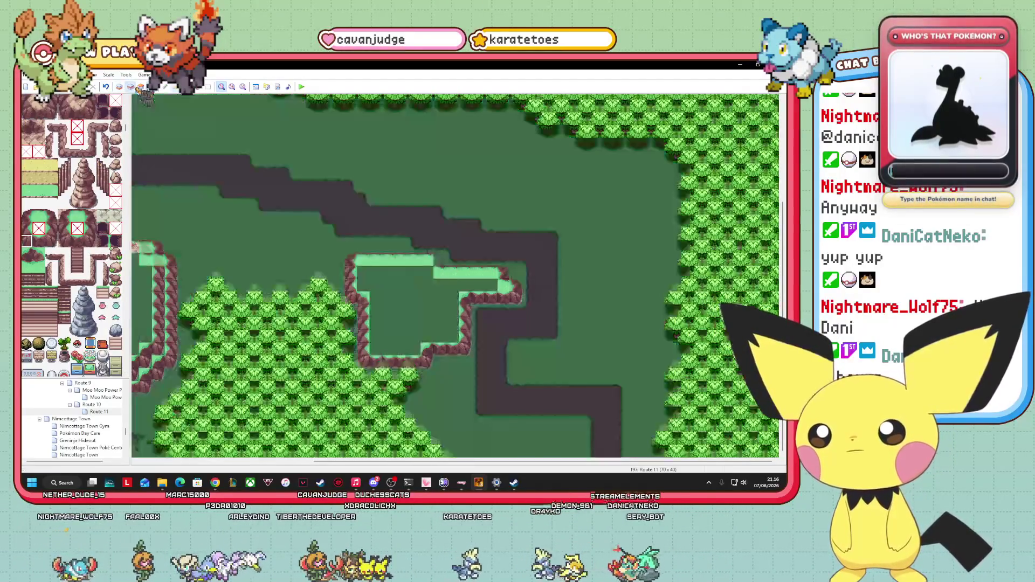
{"action": "left_click", "coordinate": [119, 87]}
{"action": "left_click", "coordinate": [130, 87]}
{"action": "left_click", "coordinate": [141, 86]}
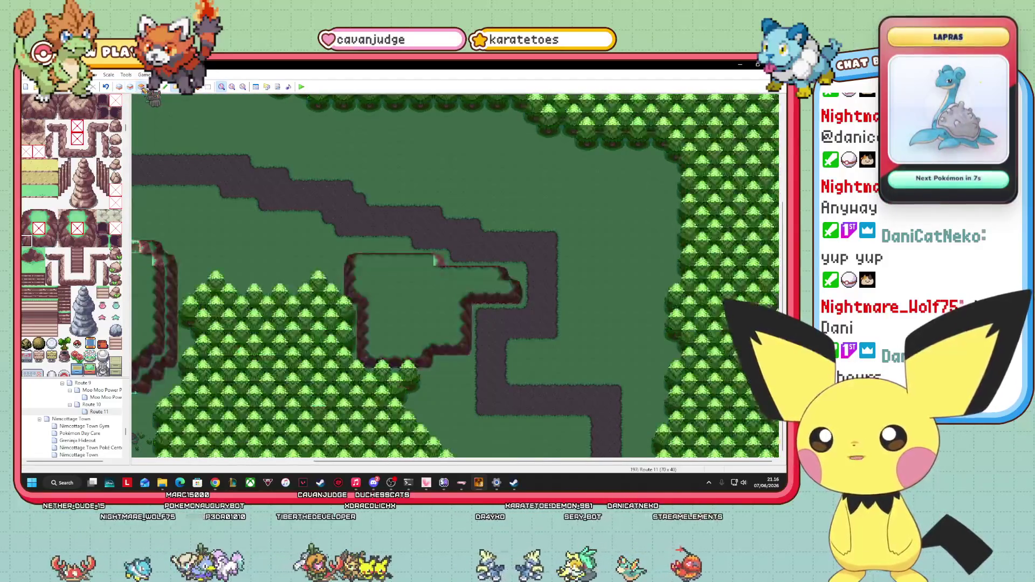
{"action": "left_click", "coordinate": [119, 87]}
{"action": "left_click", "coordinate": [130, 87]}
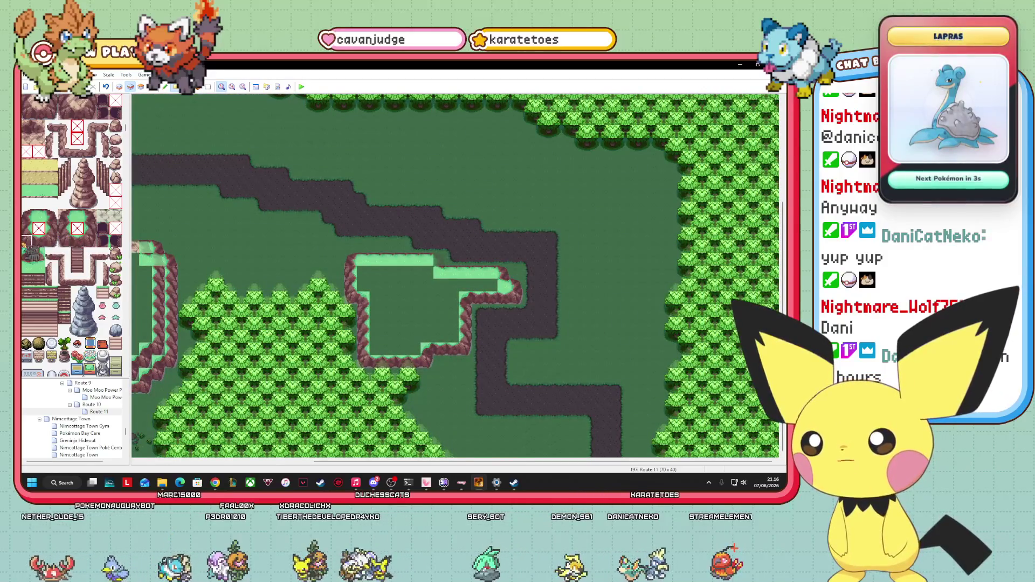
- Place ledge tiles beside the path's lower bend, ending on the light grass ledge tile
{"action": "left_click", "coordinate": [25, 241]}
{"action": "left_click", "coordinate": [516, 373]}
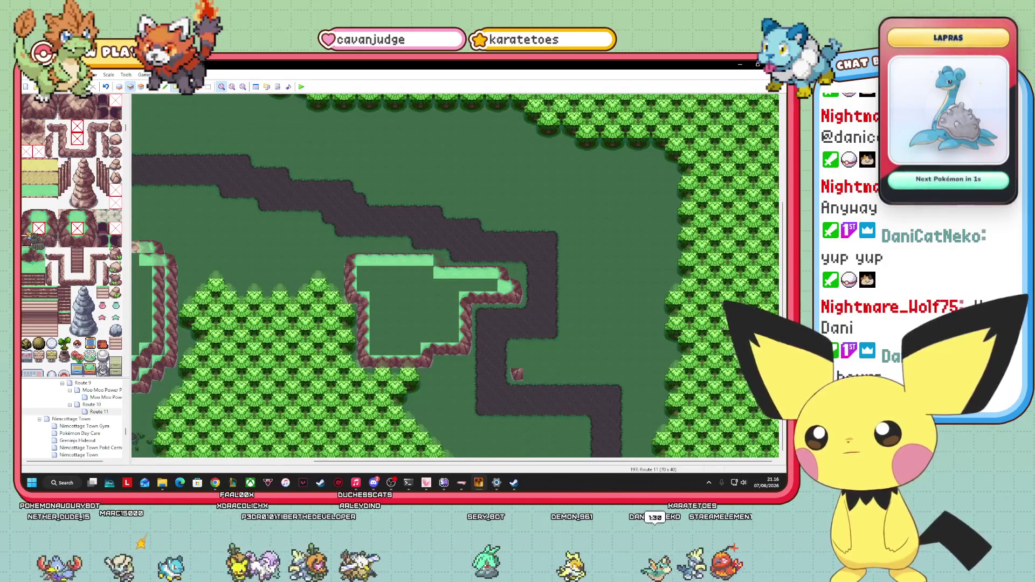
{"action": "left_click", "coordinate": [33, 226]}
{"action": "left_click", "coordinate": [525, 366]}
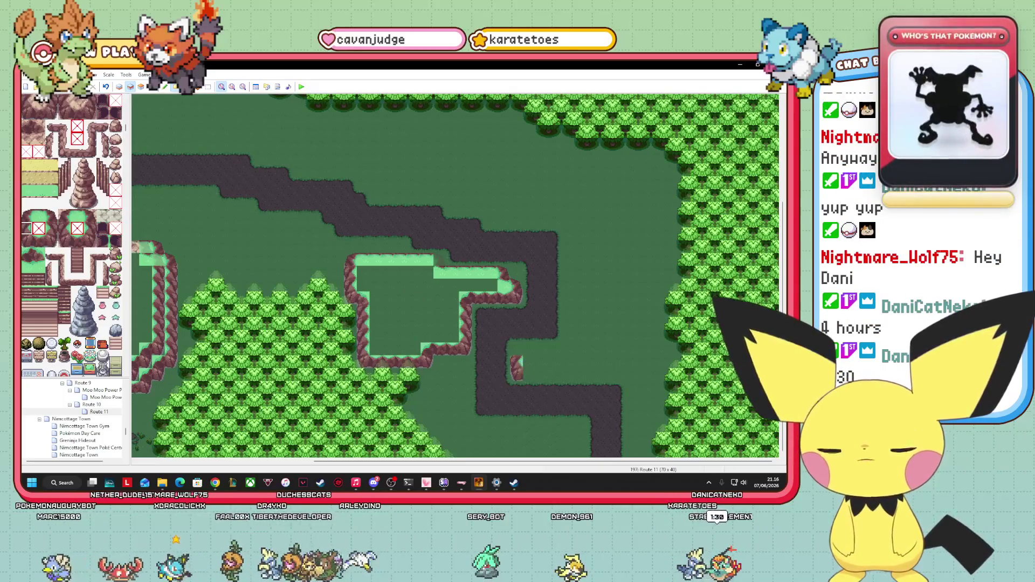
{"action": "left_click", "coordinate": [26, 215]}
{"action": "left_click", "coordinate": [516, 362]}
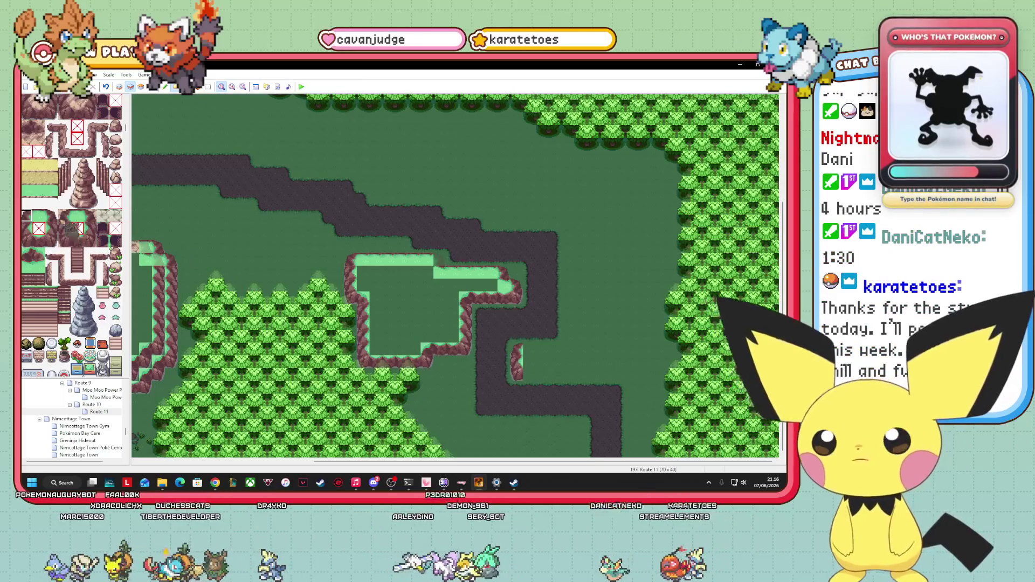
{"action": "left_click", "coordinate": [38, 222]}
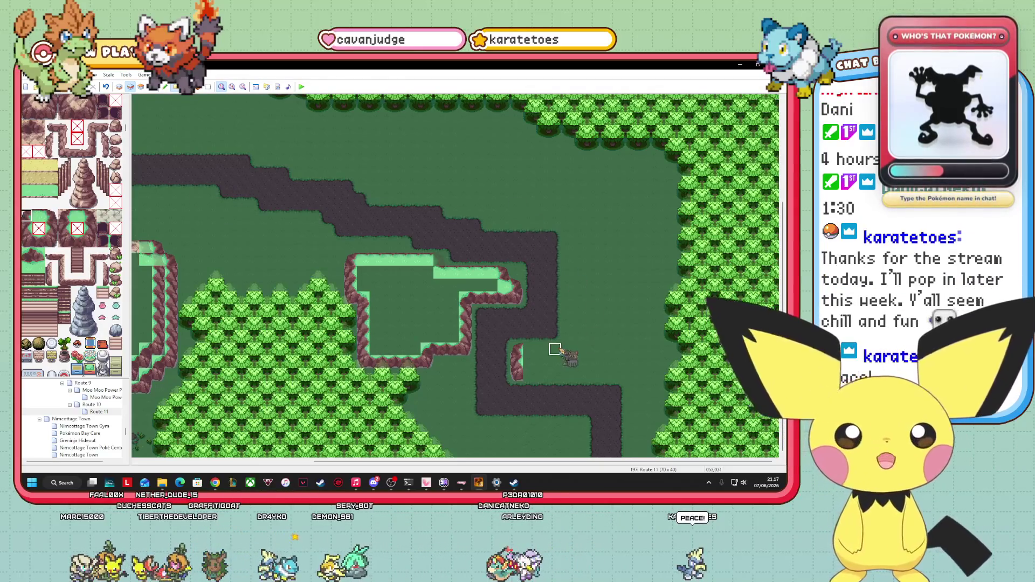
{"action": "left_click", "coordinate": [45, 218]}
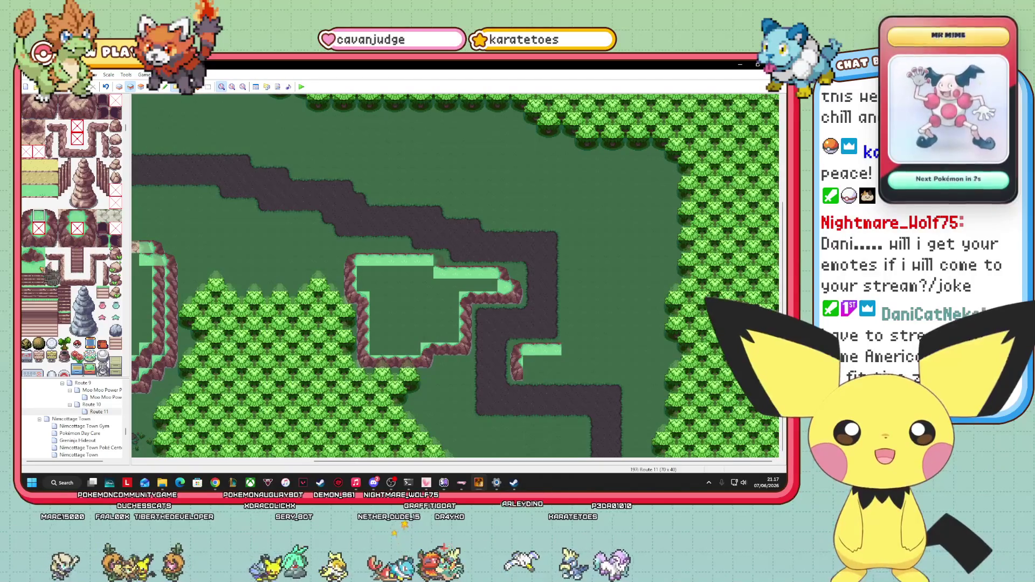
- Extend the grass strip right of the path with a cliff edge up its left side and top-left corner
{"action": "left_click", "coordinate": [568, 350]}
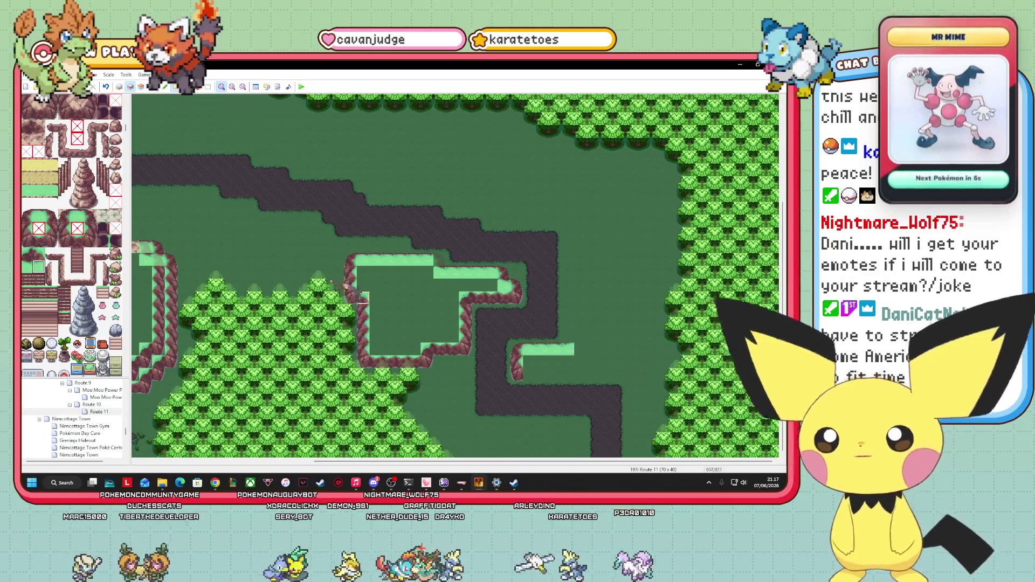
{"action": "left_click_drag", "start_coordinate": [567, 340], "coordinate": [568, 221]}
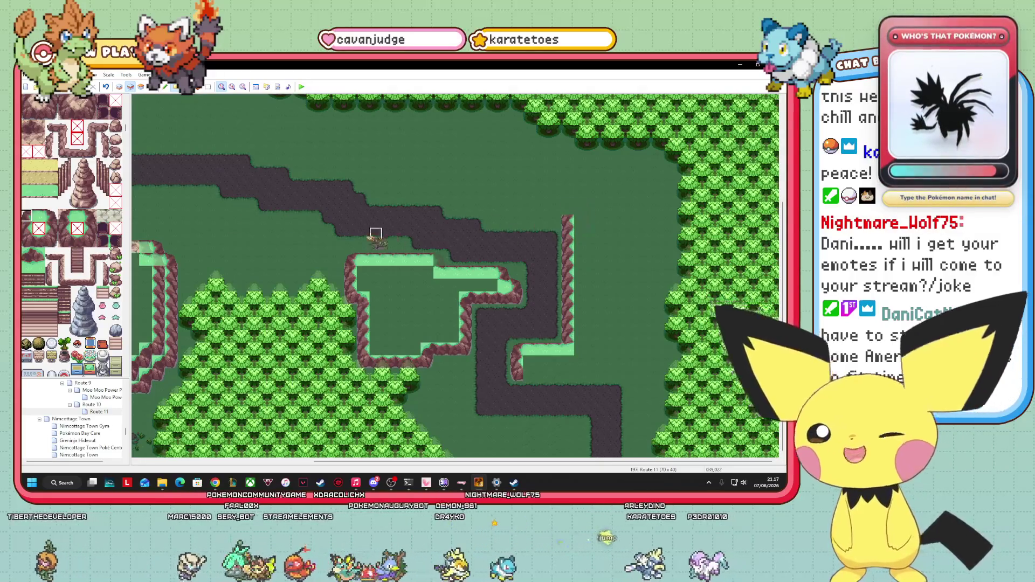
{"action": "left_click", "coordinate": [38, 253]}
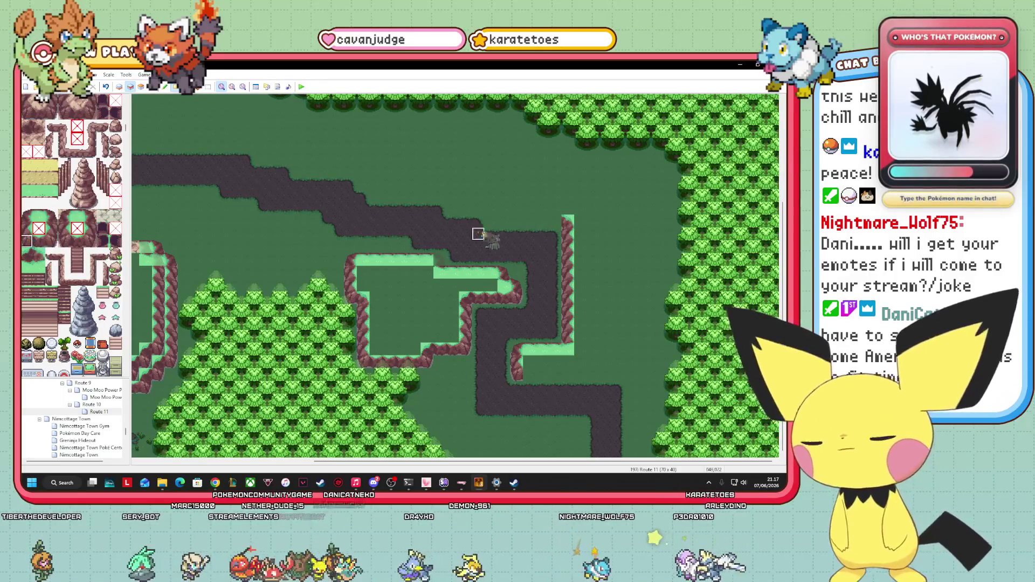
{"action": "left_click", "coordinate": [555, 221]}
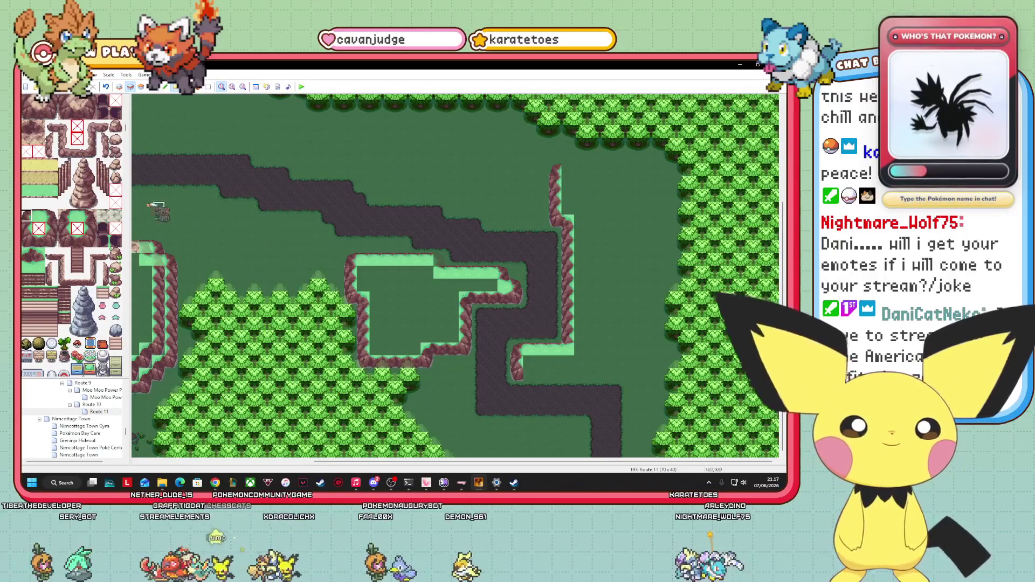
- Paint the plateau's top grass edge and its bottom cliff edge, sampling tiles from the map
{"action": "mouse_move", "coordinate": [565, 170]}
{"action": "left_mouse_down"}
{"action": "mouse_move", "coordinate": [661, 170]}
{"action": "mouse_move", "coordinate": [668, 302]}
{"action": "mouse_move", "coordinate": [659, 371]}
{"action": "mouse_move", "coordinate": [644, 377]}
{"action": "left_mouse_up"}
{"action": "right_click", "coordinate": [652, 375]}
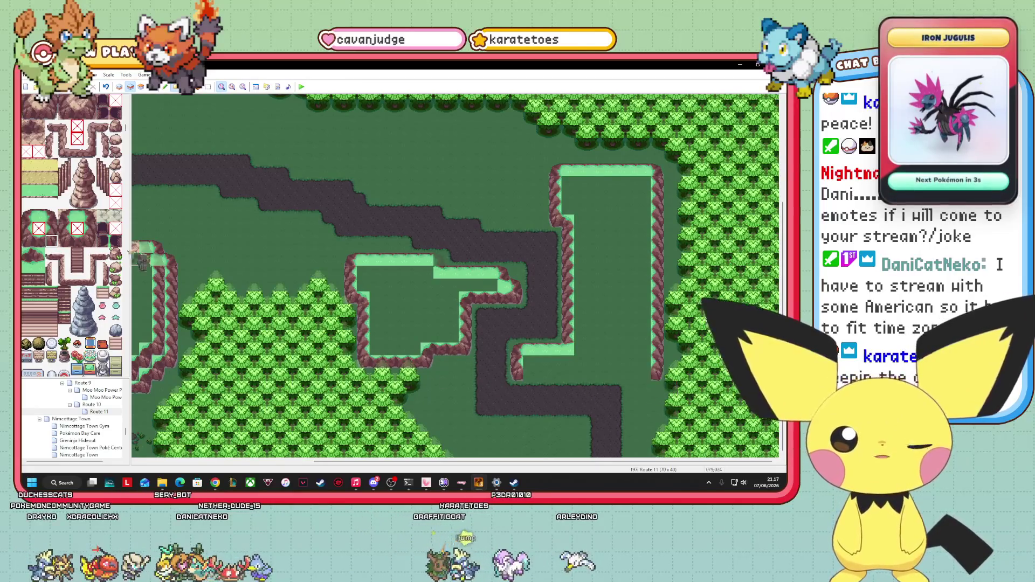
{"action": "right_click", "coordinate": [625, 415]}
{"action": "left_click_drag", "start_coordinate": [652, 376], "coordinate": [526, 375]}
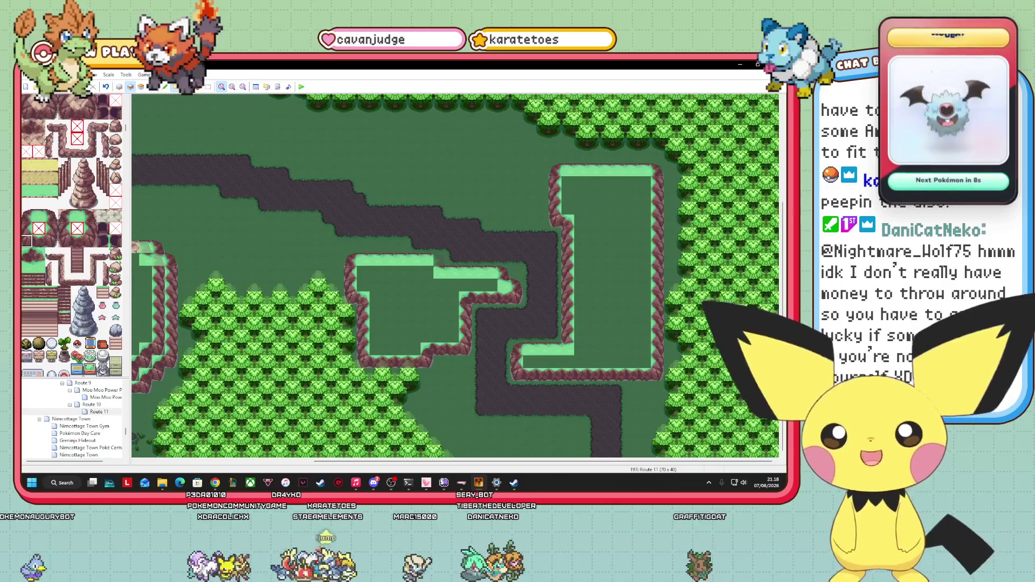
- Paint a grassy top edge with corners inside the tall plateau and a cliff wall down its inner left side
{"action": "left_click_drag", "start_coordinate": [24, 213], "coordinate": [54, 219]}
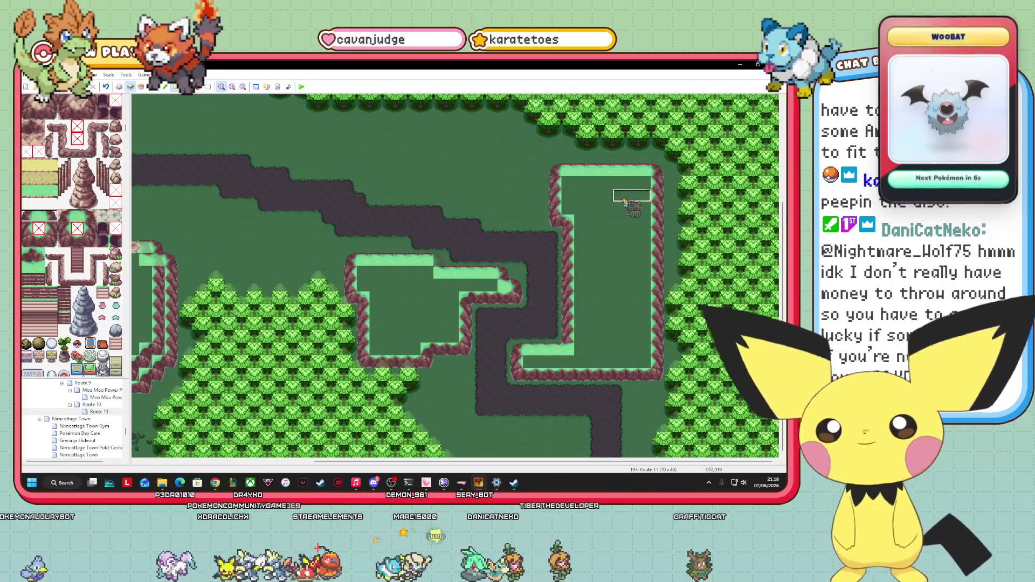
{"action": "left_click", "coordinate": [51, 215]}
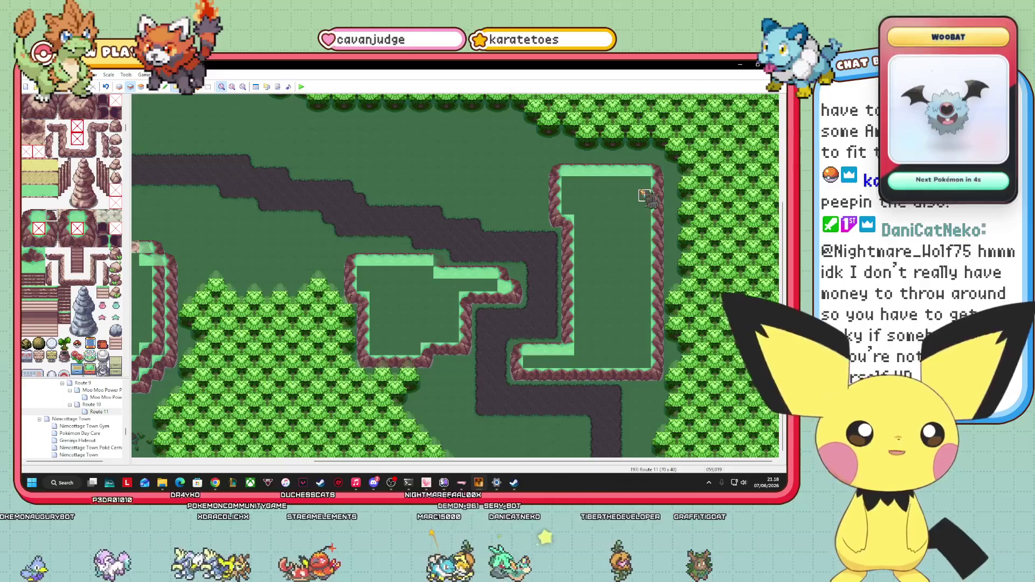
{"action": "left_click", "coordinate": [638, 186]}
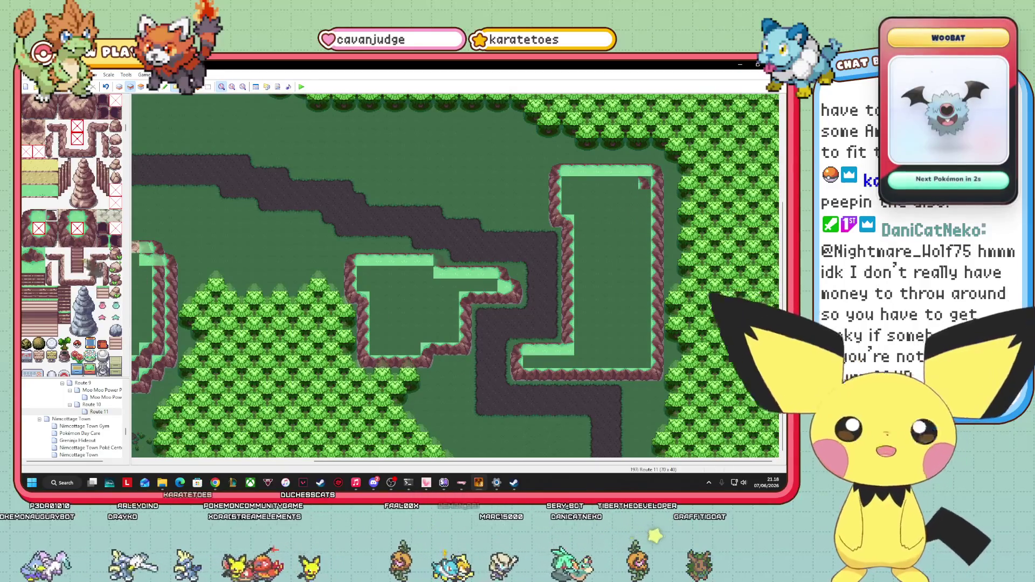
{"action": "left_click", "coordinate": [40, 215]}
{"action": "left_click_drag", "start_coordinate": [631, 184], "coordinate": [586, 186]}
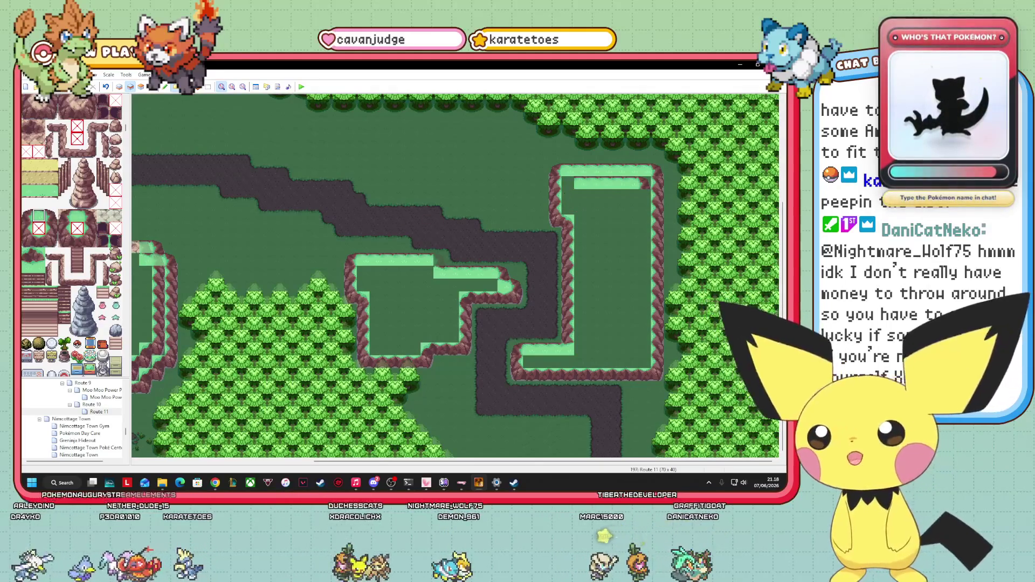
{"action": "left_click", "coordinate": [567, 184]}
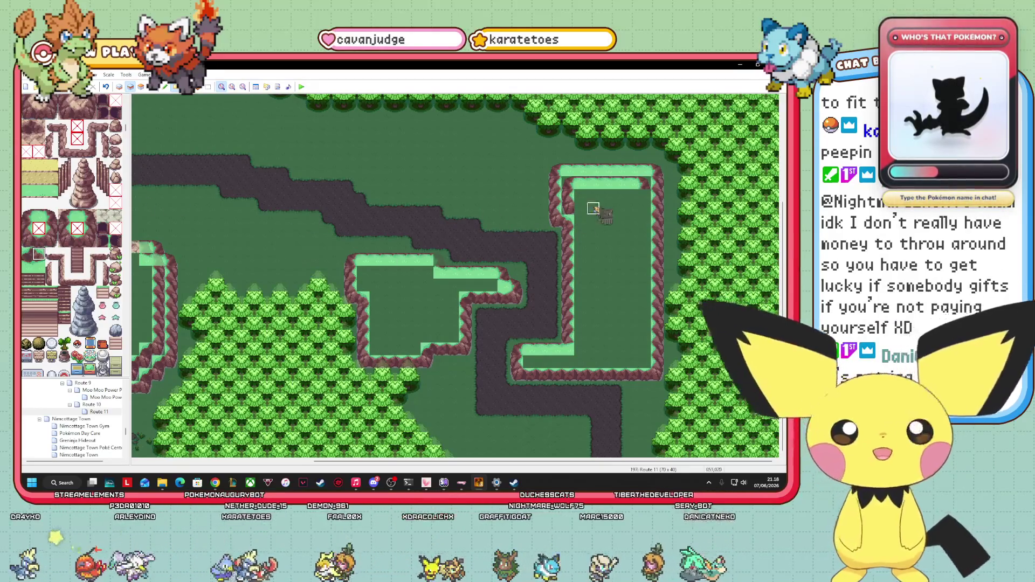
{"action": "left_click", "coordinate": [581, 208]}
{"action": "left_click", "coordinate": [27, 227]}
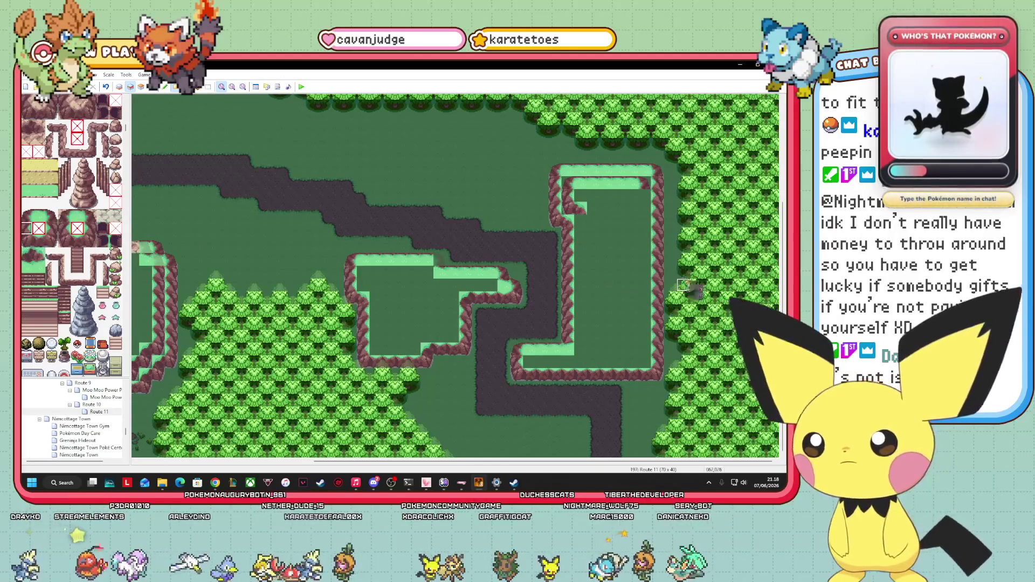
{"action": "left_click_drag", "start_coordinate": [590, 222], "coordinate": [583, 265]}
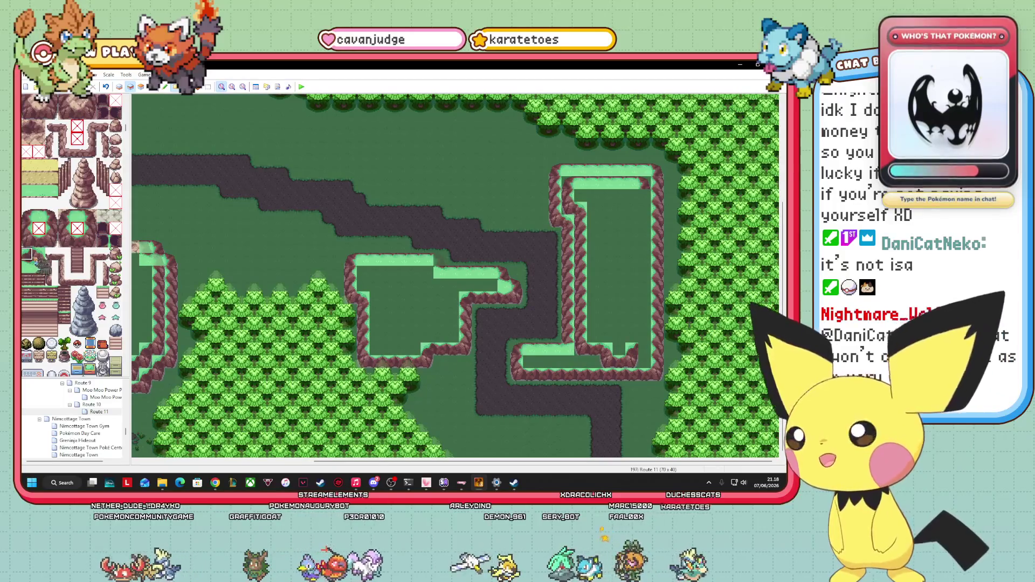
- Wall the inner tier with cliff tiles along its bottom and up its side, copying map tiles as the brush
{"action": "left_click", "coordinate": [51, 241]}
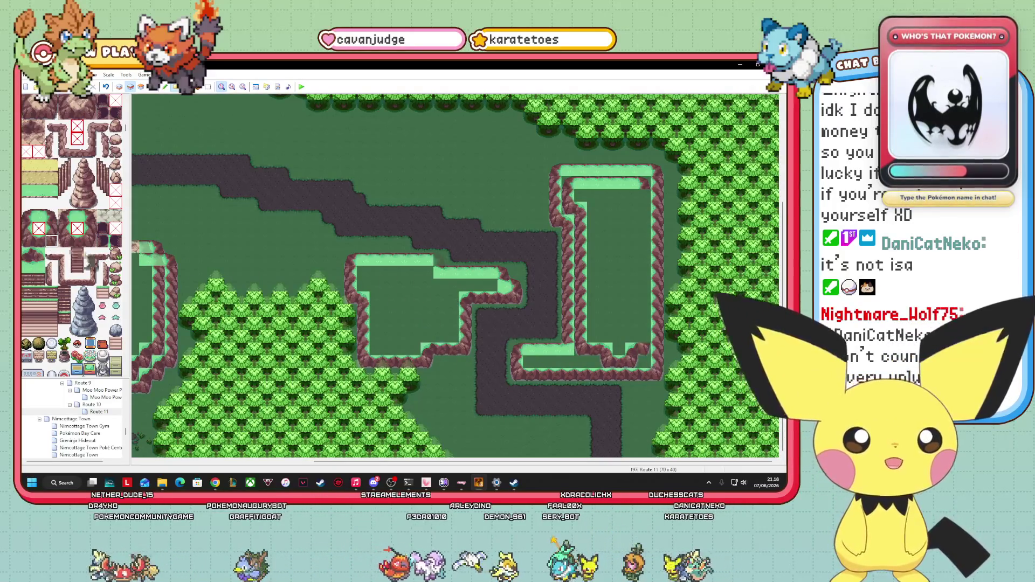
{"action": "right_click", "coordinate": [624, 333]}
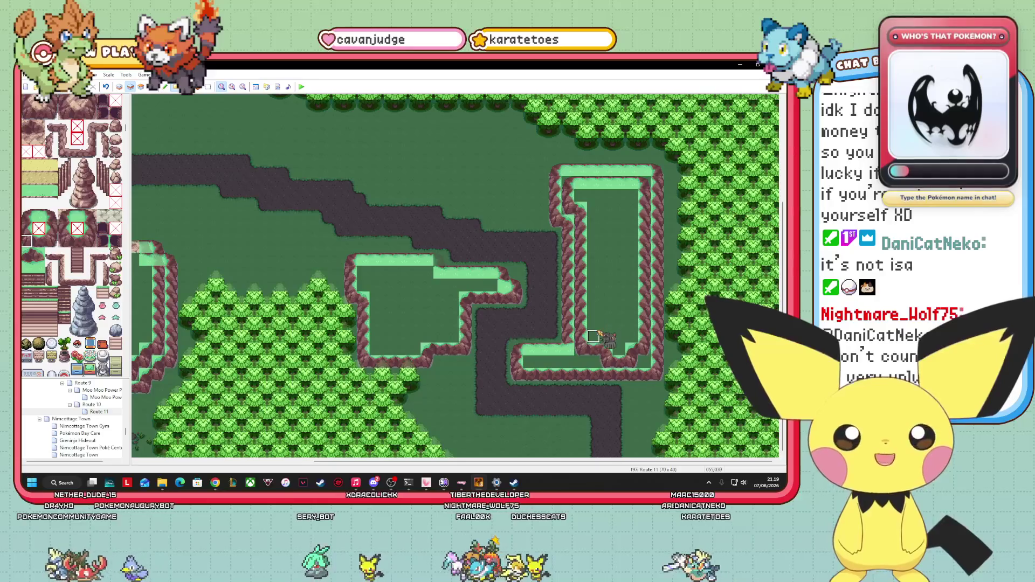
{"action": "left_click", "coordinate": [593, 323]}
{"action": "left_click", "coordinate": [38, 241]}
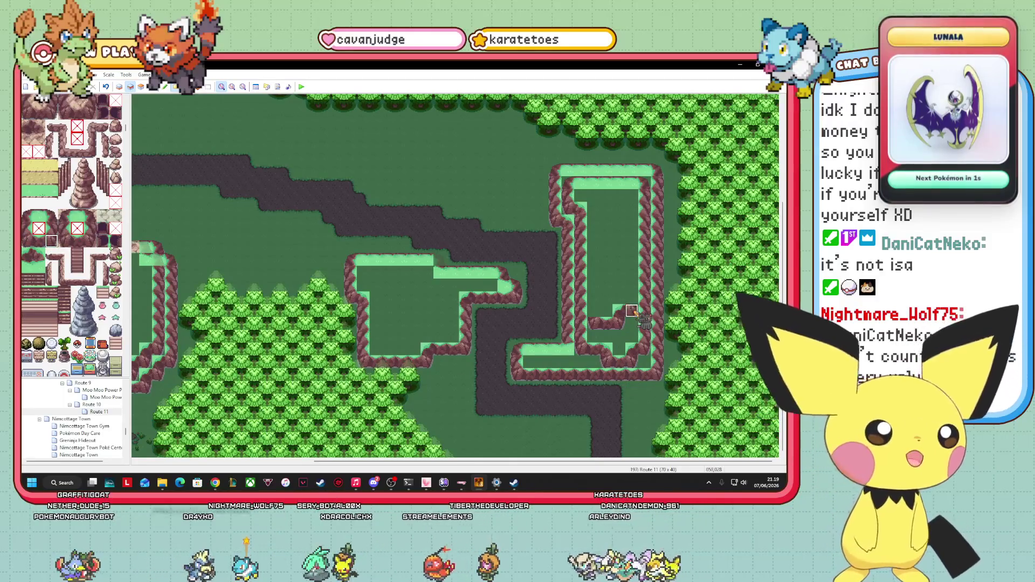
{"action": "left_click", "coordinate": [51, 228]}
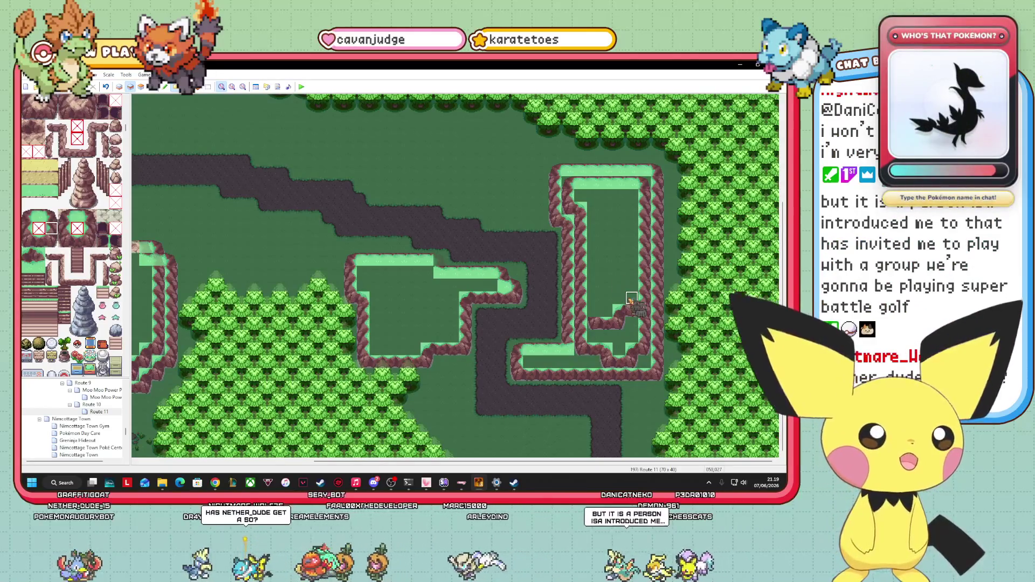
{"action": "key", "text": "alt+Tab"}
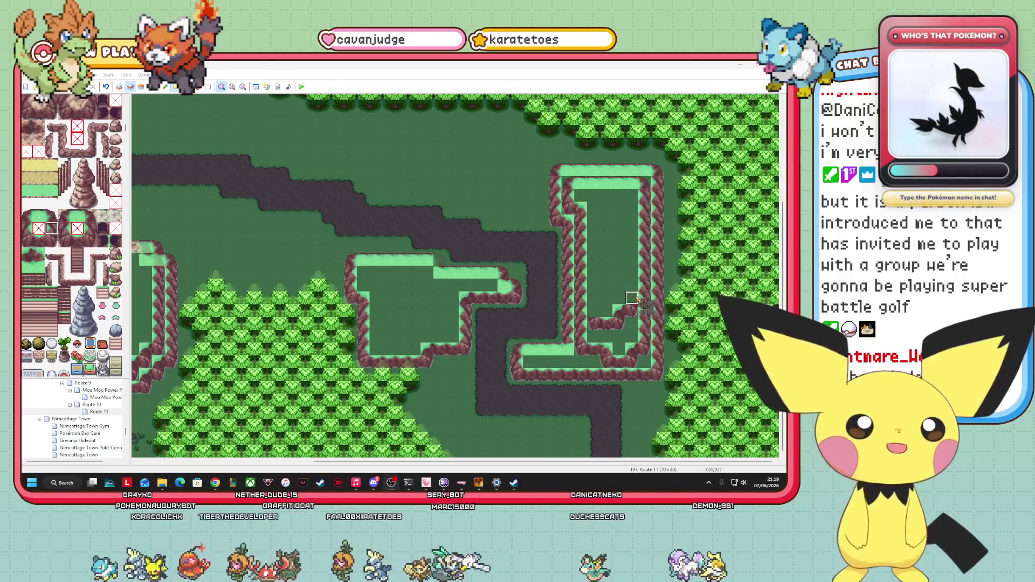
{"action": "mouse_move", "coordinate": [634, 300]}
{"action": "left_mouse_down"}
{"action": "mouse_move", "coordinate": [633, 223]}
{"action": "mouse_move", "coordinate": [498, 296]}
{"action": "mouse_move", "coordinate": [159, 312]}
{"action": "left_mouse_up"}
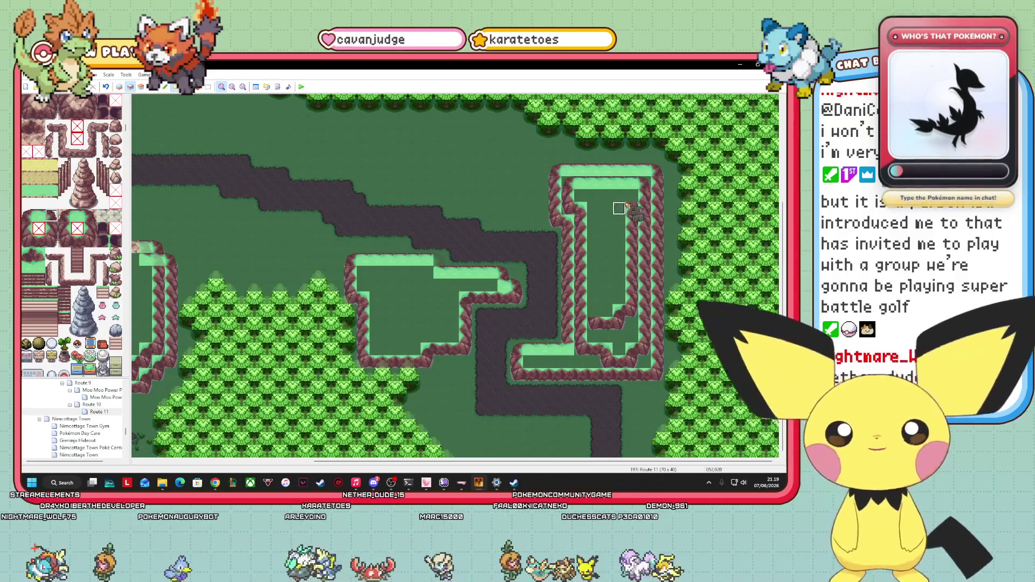
{"action": "left_click_drag", "start_coordinate": [51, 221], "coordinate": [432, 283]}
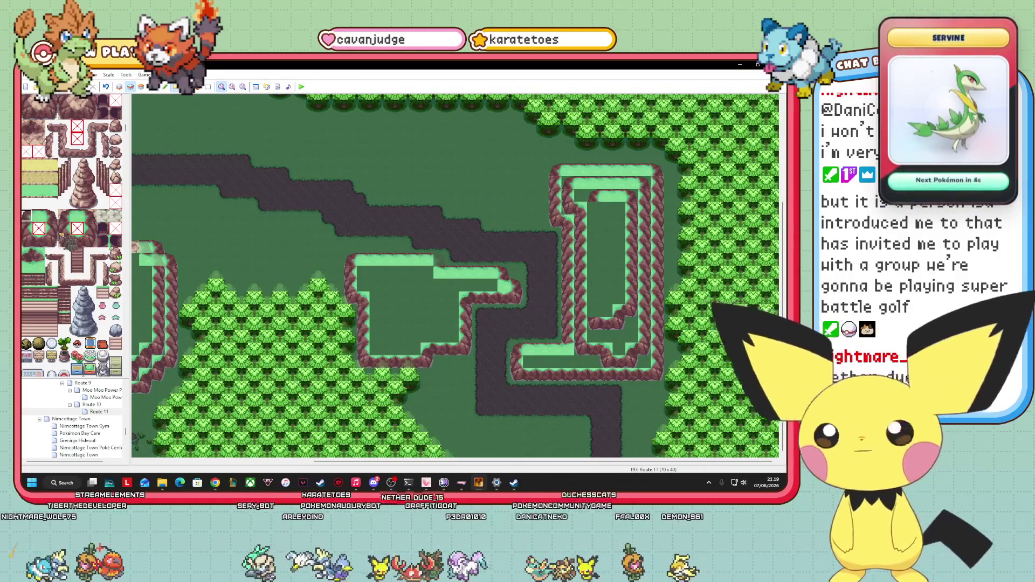
{"action": "mouse_move", "coordinate": [592, 208]}
{"action": "left_mouse_down"}
{"action": "mouse_move", "coordinate": [604, 318]}
{"action": "mouse_move", "coordinate": [632, 335]}
{"action": "mouse_move", "coordinate": [388, 208]}
{"action": "mouse_move", "coordinate": [384, 219]}
{"action": "mouse_move", "coordinate": [358, 144]}
{"action": "mouse_move", "coordinate": [203, 96]}
{"action": "mouse_move", "coordinate": [162, 96]}
{"action": "left_mouse_up"}
{"action": "left_click", "coordinate": [152, 86]}
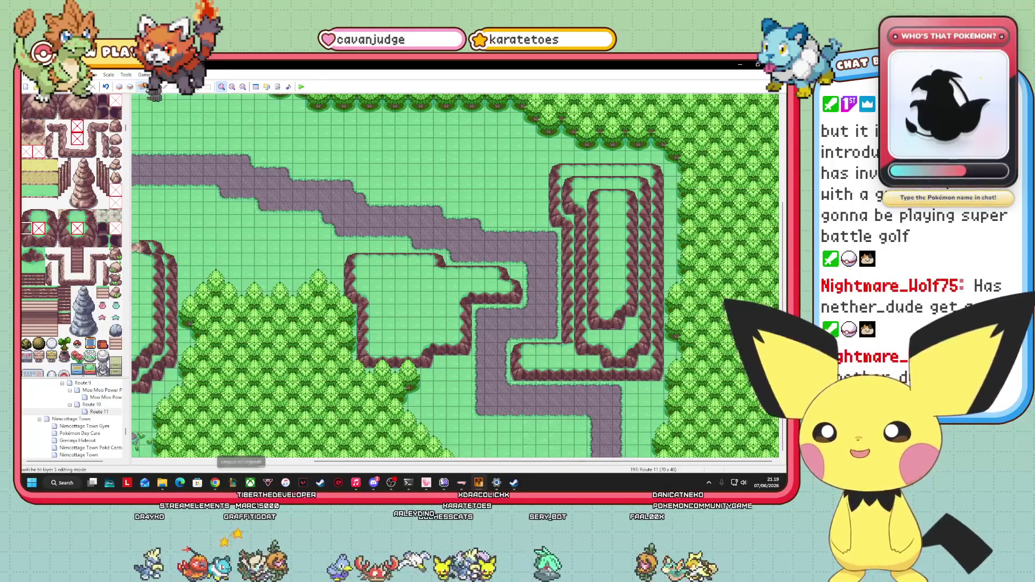
- On layer 2, paint a row of cliff-edge tiles across the middle plateau
{"action": "left_click", "coordinate": [130, 86]}
{"action": "left_click", "coordinate": [38, 240]}
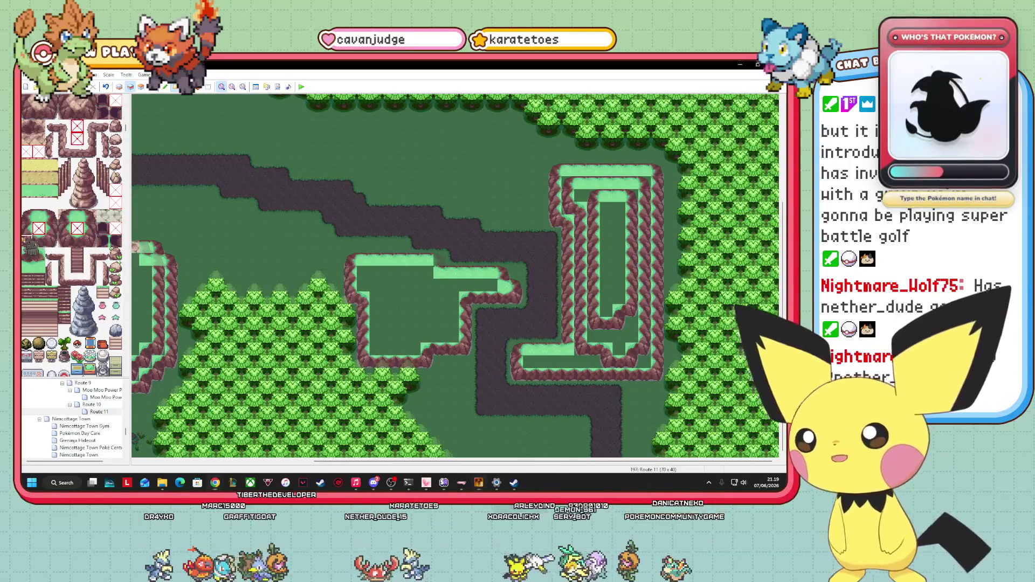
{"action": "left_click", "coordinate": [376, 335]}
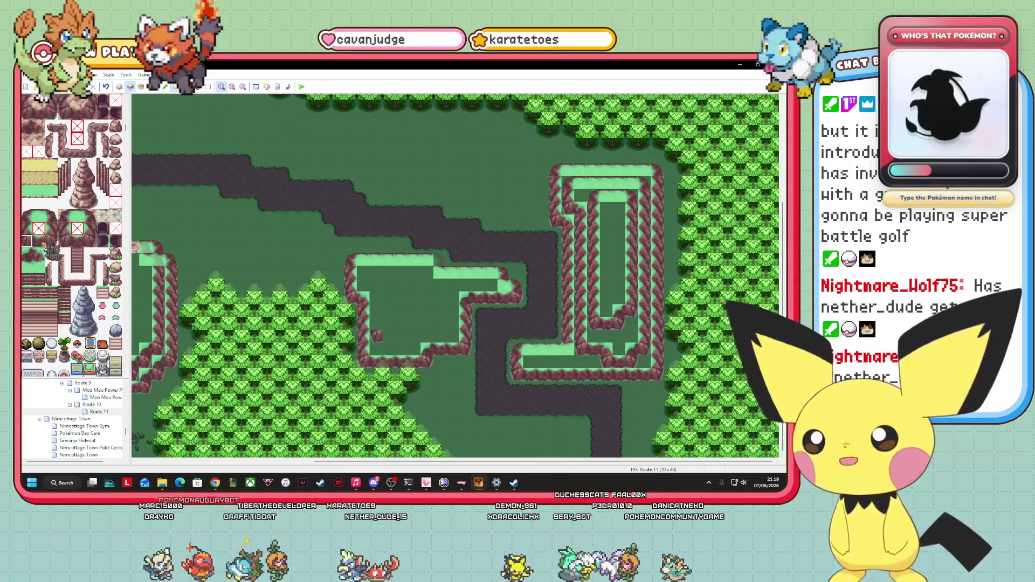
{"action": "left_click_drag", "start_coordinate": [386, 335], "coordinate": [405, 335]}
{"action": "left_click", "coordinate": [51, 241]}
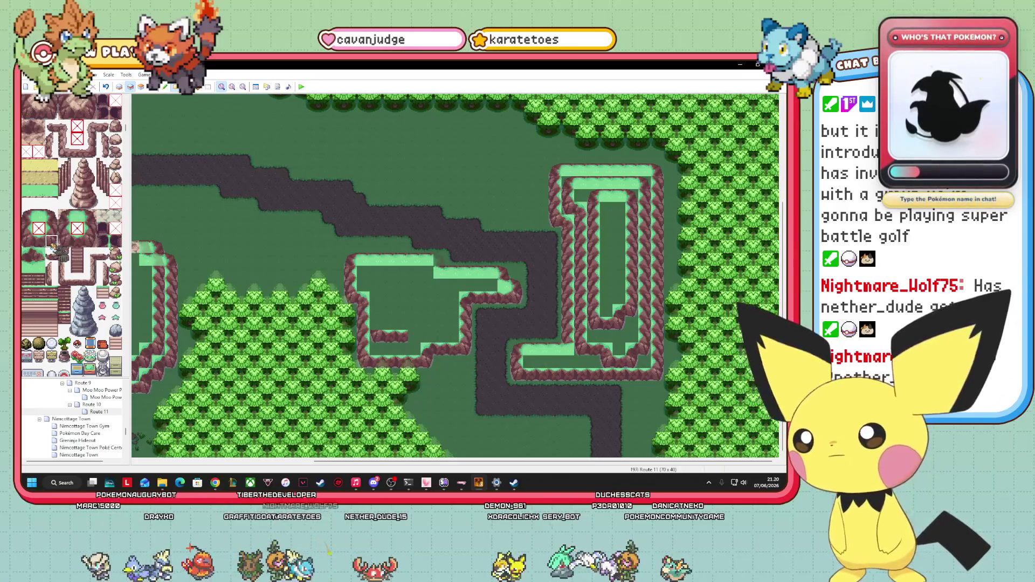
{"action": "left_click", "coordinate": [414, 335]}
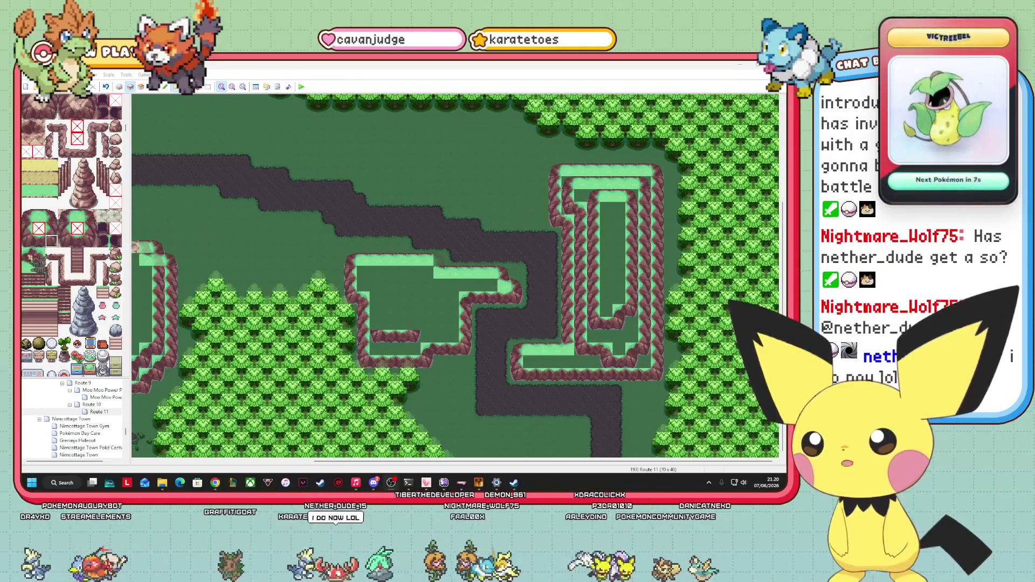
- Add ledge tiles along the middle plateau's edge and a grassy edge tile above them
{"action": "left_click", "coordinate": [26, 253]}
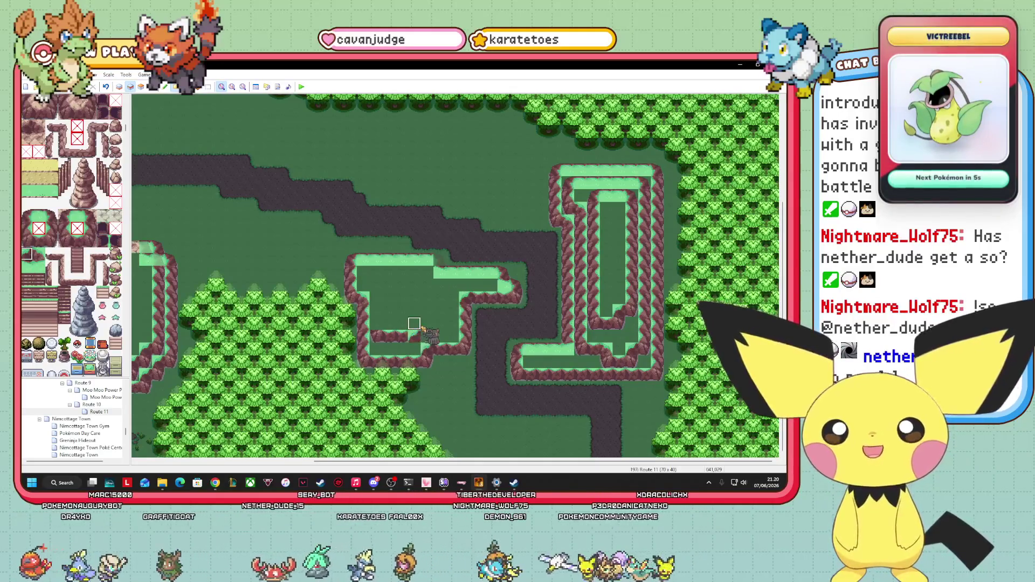
{"action": "left_click", "coordinate": [414, 323]}
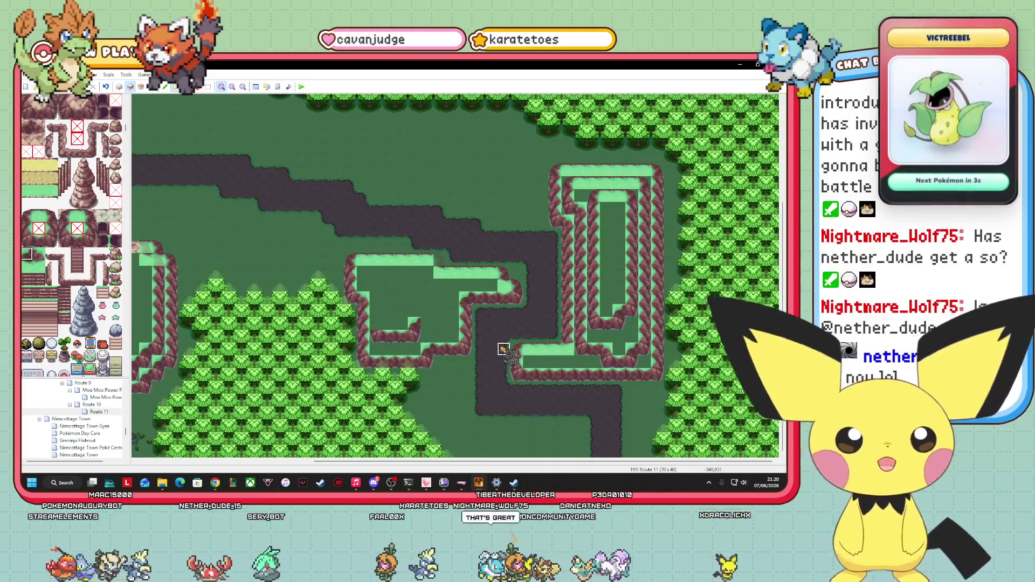
{"action": "left_click", "coordinate": [39, 241]}
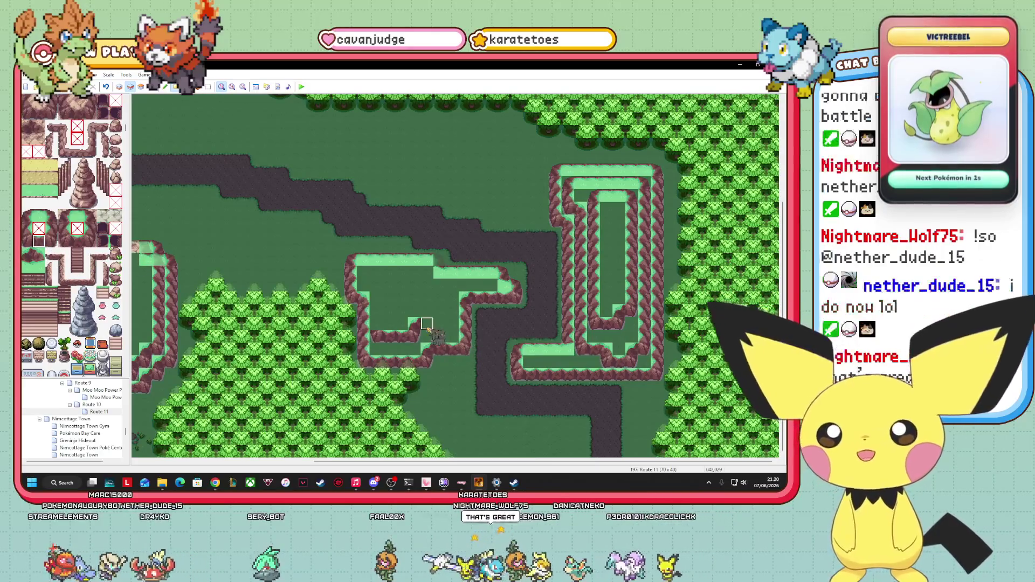
{"action": "left_click", "coordinate": [51, 241]}
{"action": "left_click", "coordinate": [440, 322]}
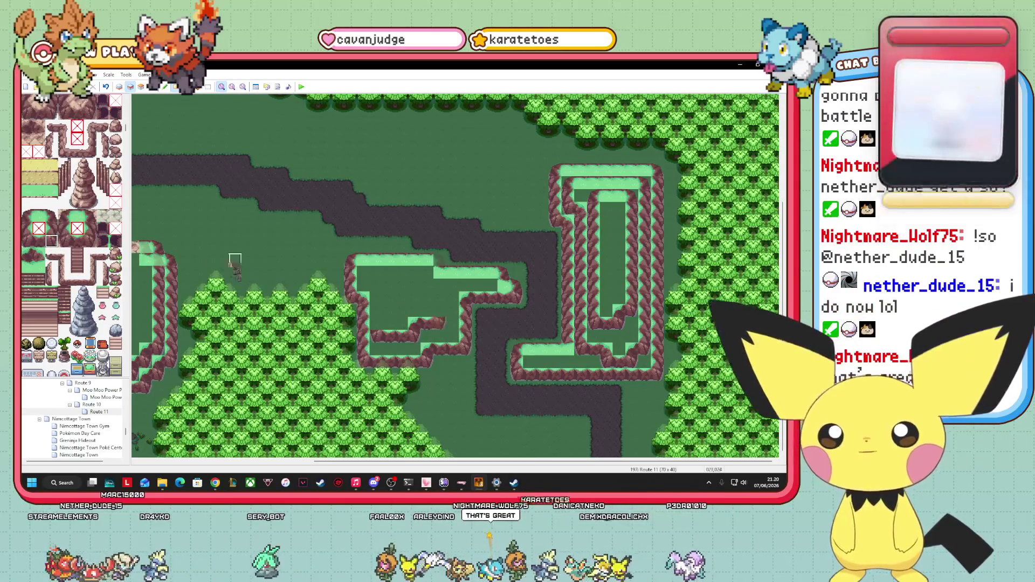
{"action": "left_click", "coordinate": [52, 228]}
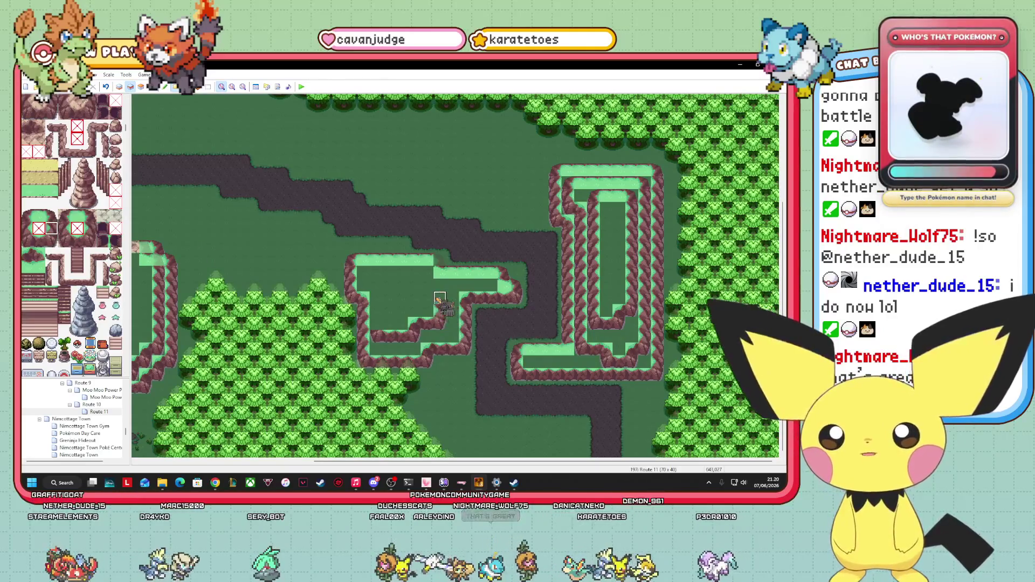
{"action": "left_click", "coordinate": [52, 216]}
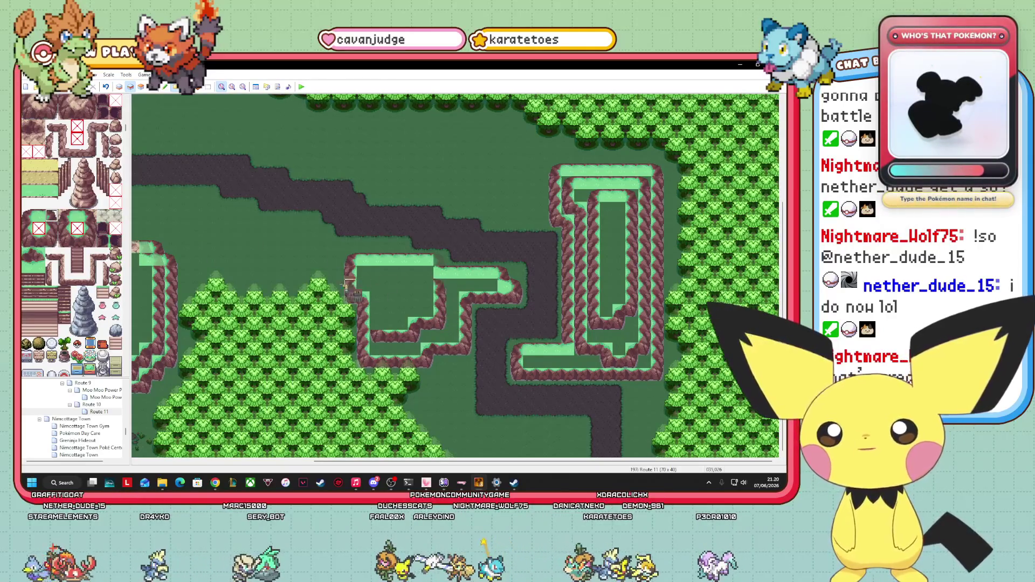
{"action": "left_click", "coordinate": [39, 215]}
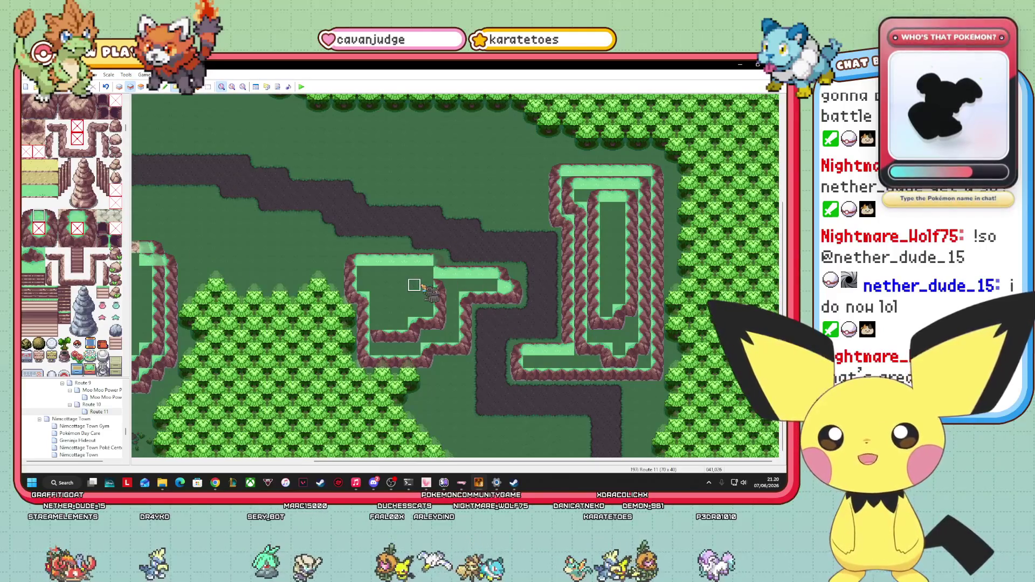
{"action": "left_click", "coordinate": [426, 285]}
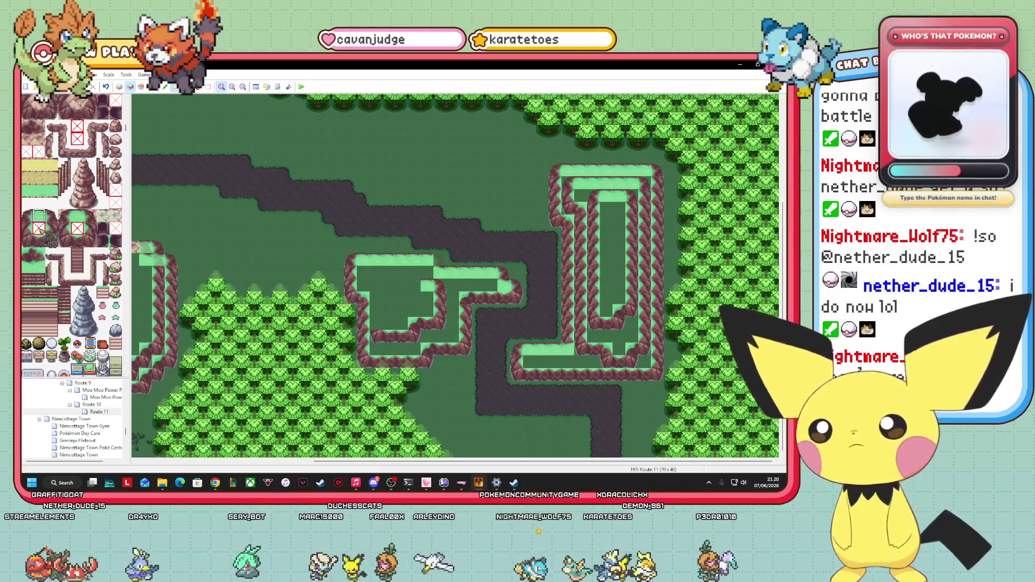
- Paint a grassy strip across the plateau's inner tier with a cliff corner at its left
{"action": "left_click", "coordinate": [26, 268]}
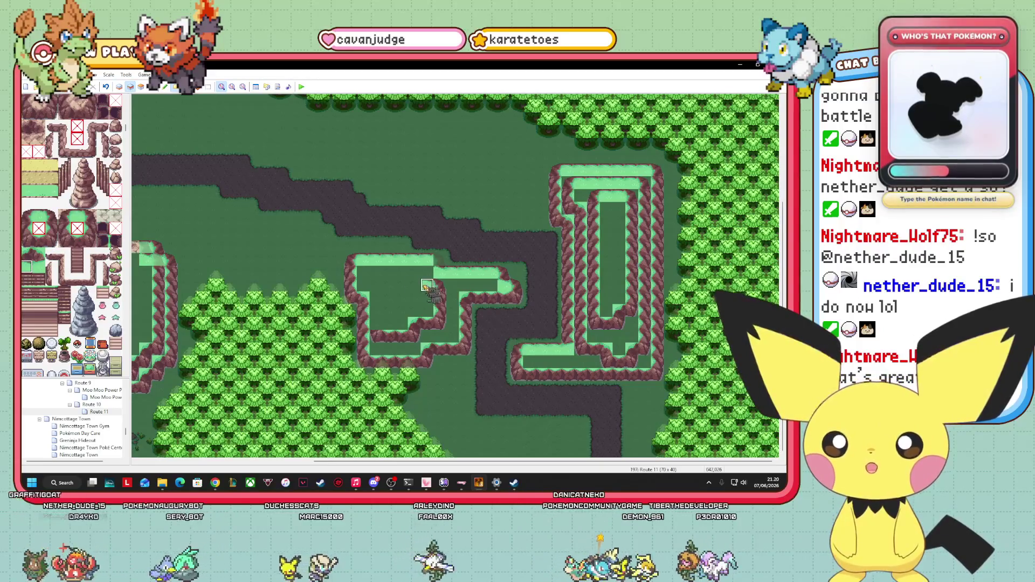
{"action": "left_click", "coordinate": [51, 216]}
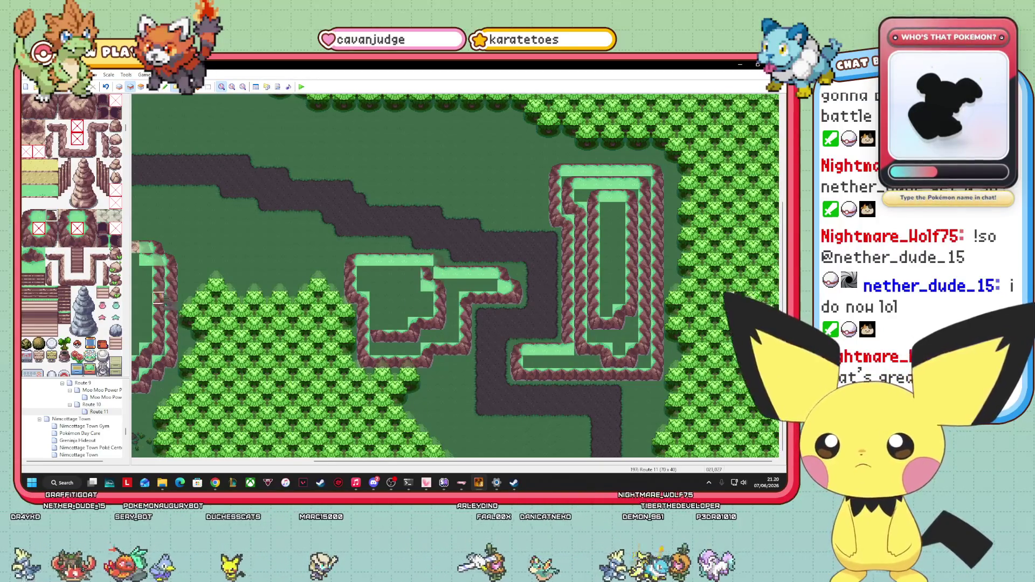
{"action": "left_click", "coordinate": [39, 215]}
{"action": "left_click", "coordinate": [402, 273]}
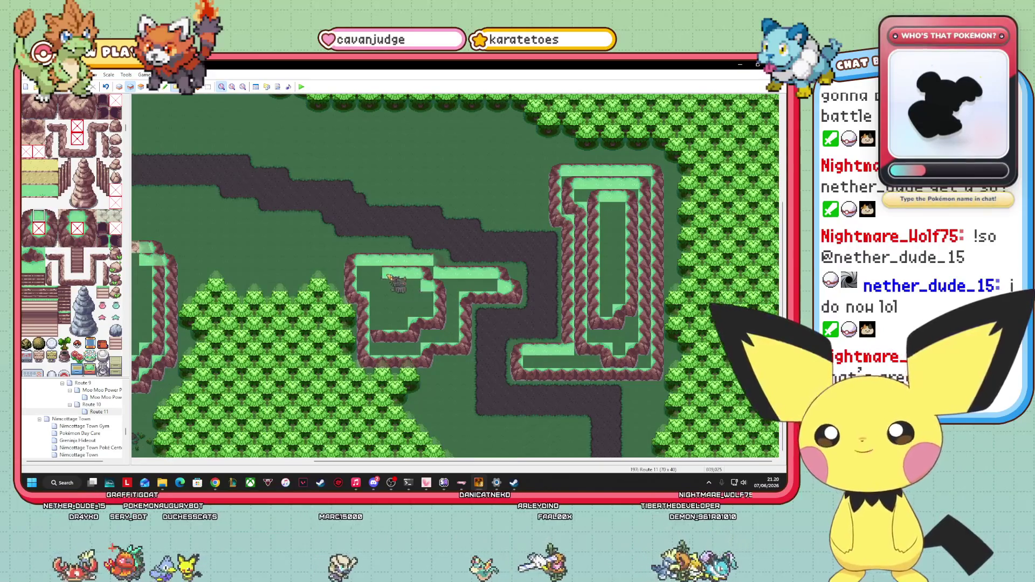
{"action": "left_click", "coordinate": [26, 216]}
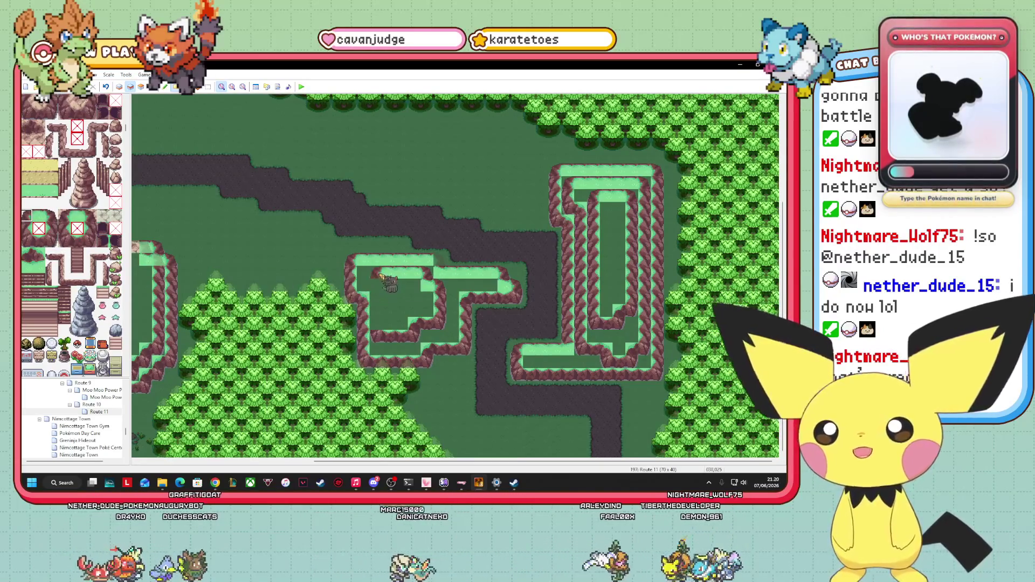
{"action": "left_click", "coordinate": [375, 286]}
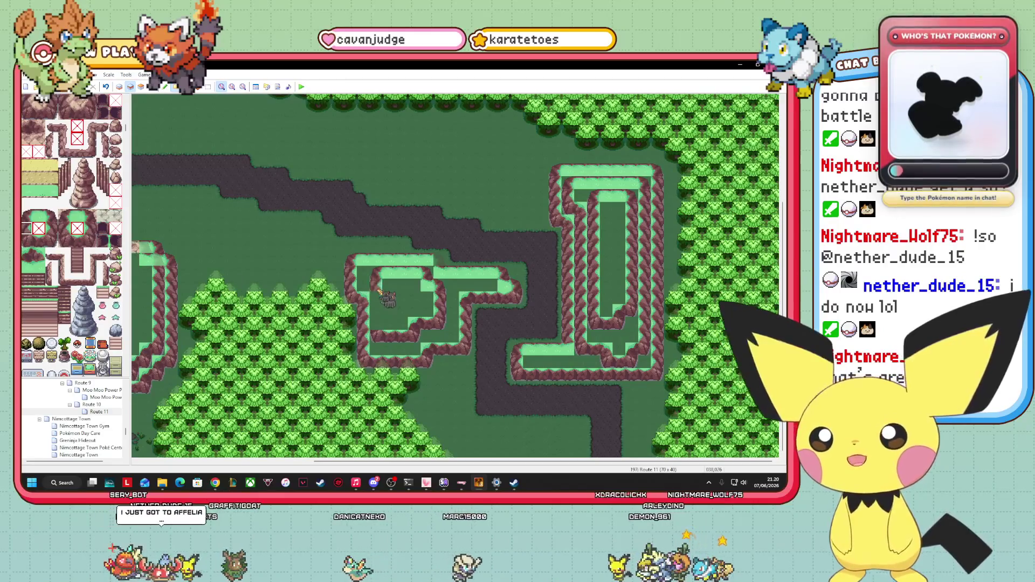
- Add cliff tiles lower down the plateau edge, then switch the map to event mode
{"action": "left_click", "coordinate": [26, 240]}
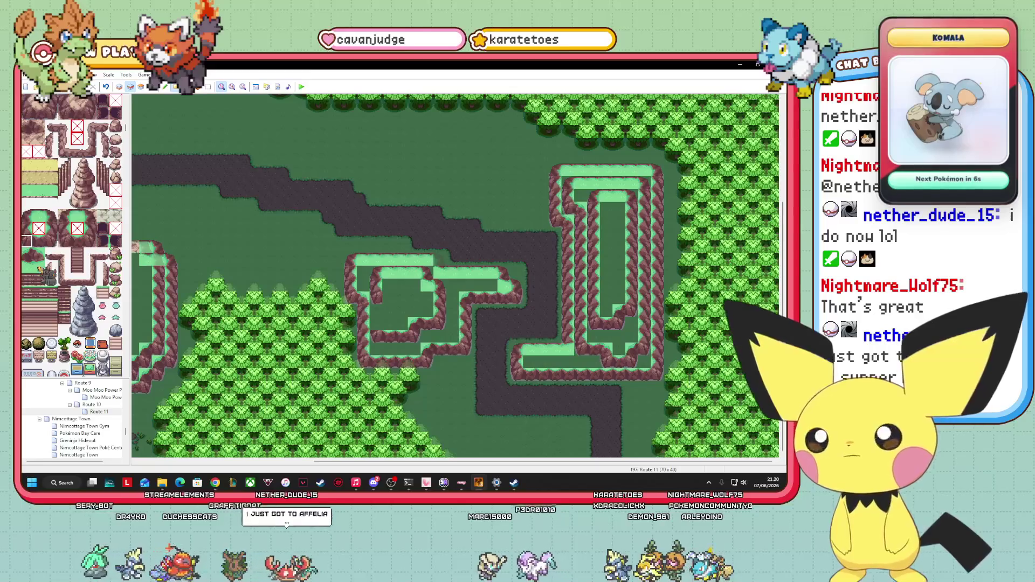
{"action": "left_click", "coordinate": [38, 253]}
{"action": "left_click", "coordinate": [388, 298]}
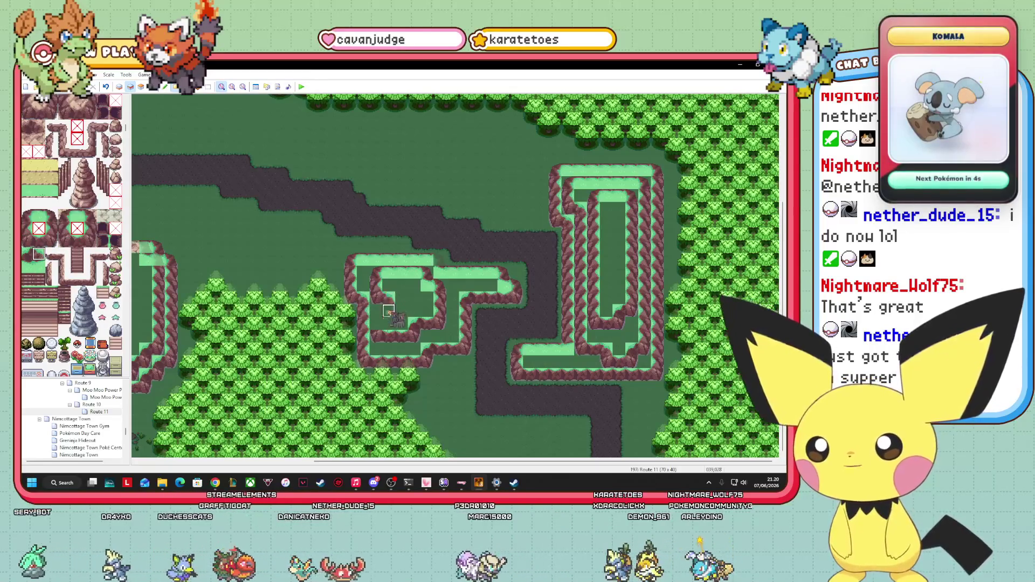
{"action": "left_click", "coordinate": [38, 267]}
{"action": "left_click", "coordinate": [388, 312]}
{"action": "left_click", "coordinate": [26, 215]}
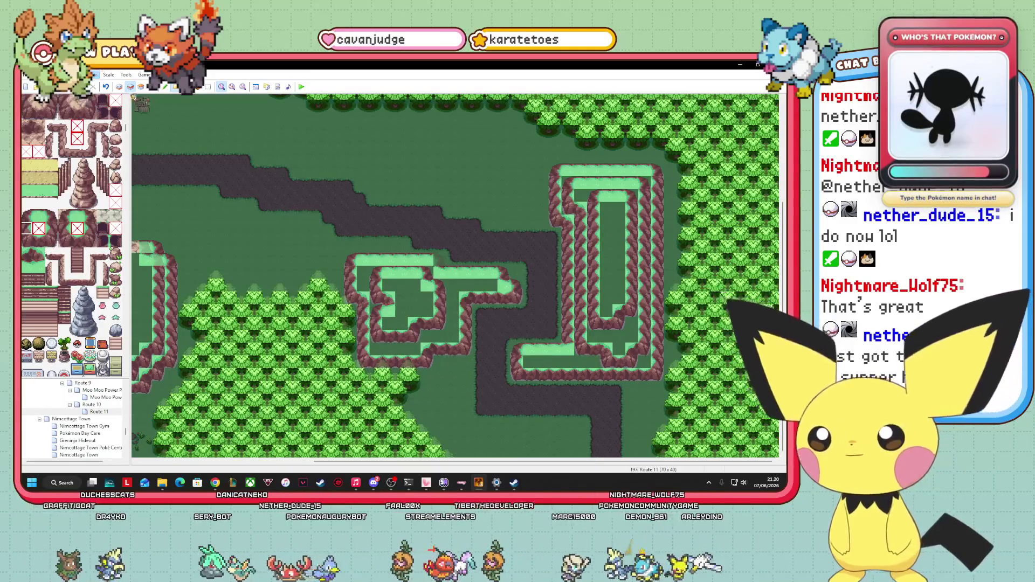
{"action": "left_click", "coordinate": [152, 86]}
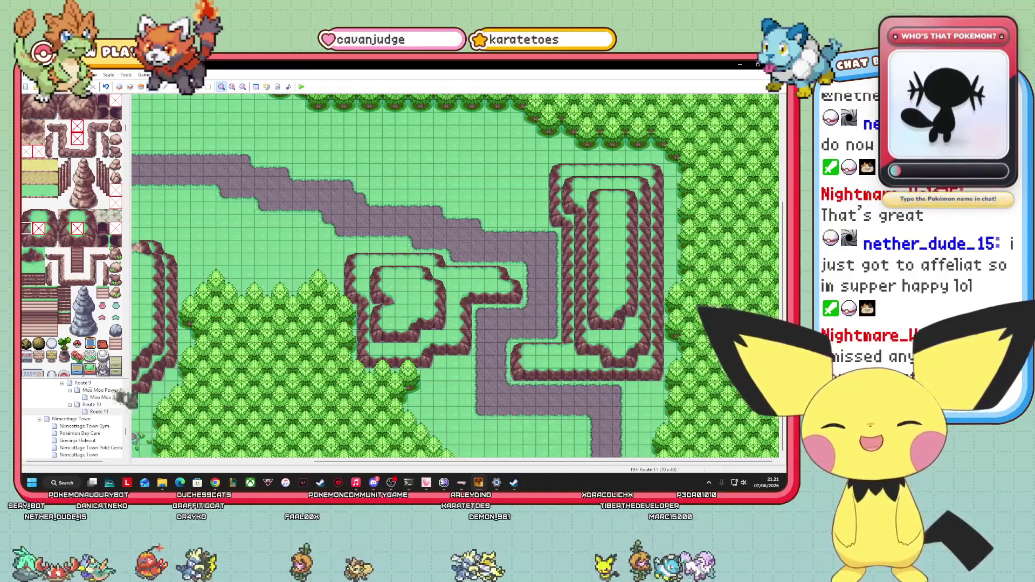
{"action": "scroll", "coordinate": [71, 235], "scroll_direction": "down", "scroll_amount": 5}
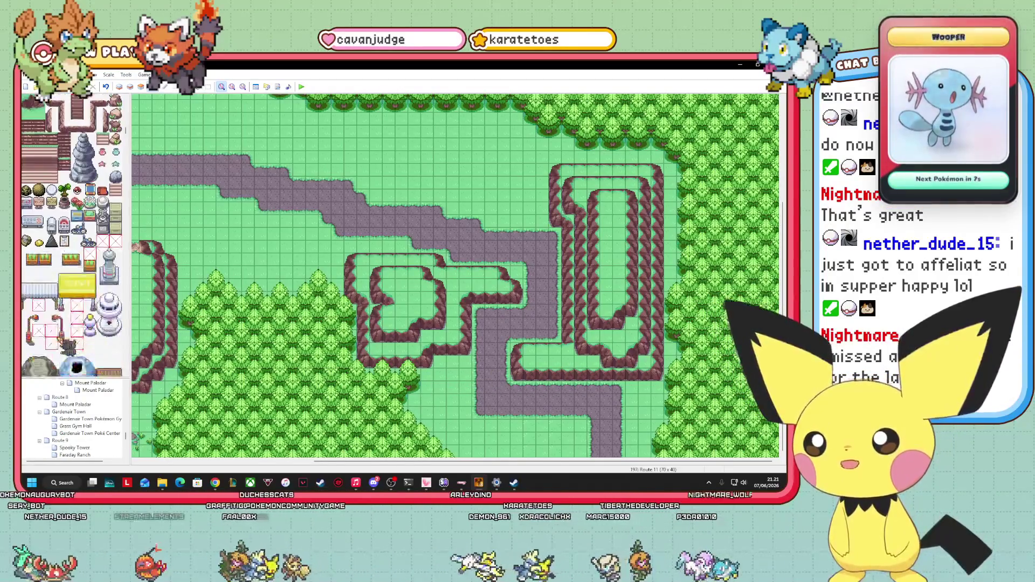
{"action": "scroll", "coordinate": [72, 235], "scroll_direction": "down", "scroll_amount": 3}
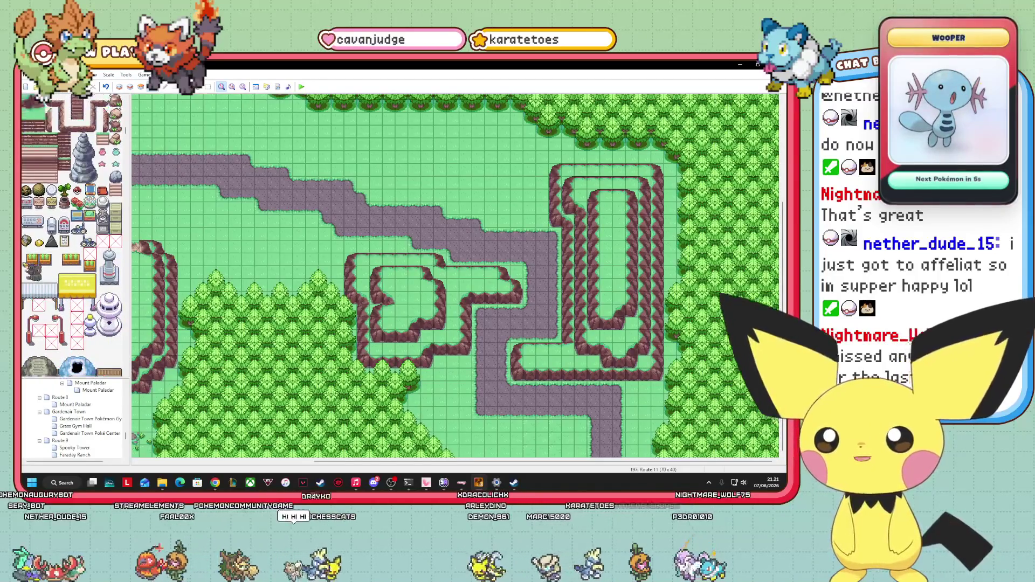
{"action": "scroll", "coordinate": [71, 235], "scroll_direction": "down", "scroll_amount": 3}
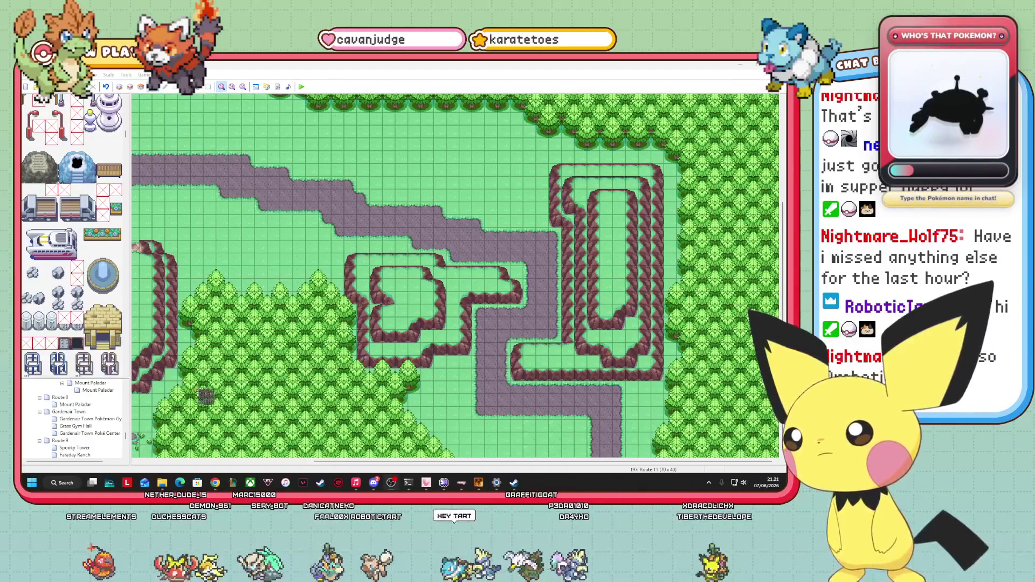
{"action": "left_click_drag", "start_coordinate": [783, 291], "coordinate": [783, 246]}
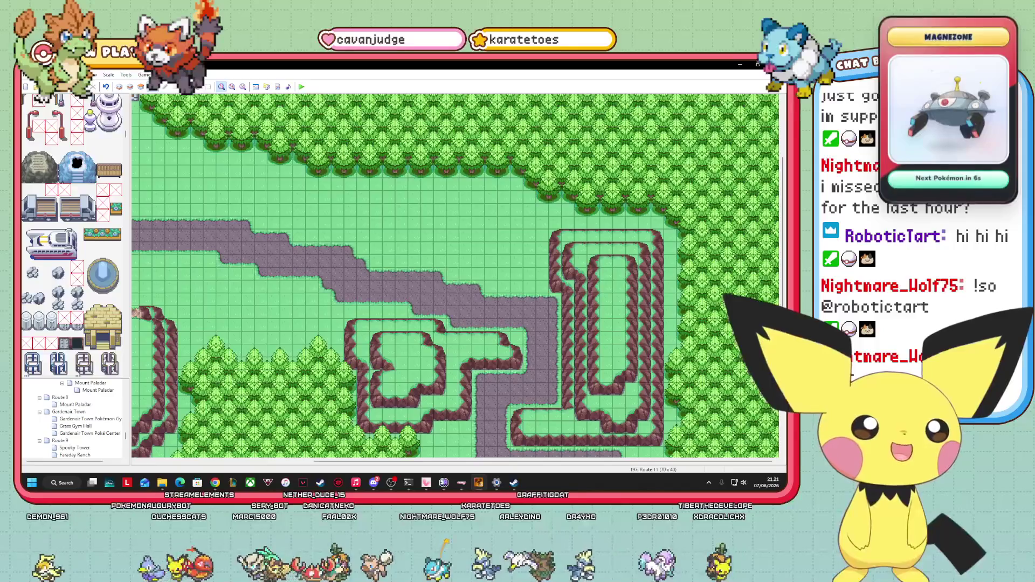
{"action": "key", "text": "alt+Tab"}
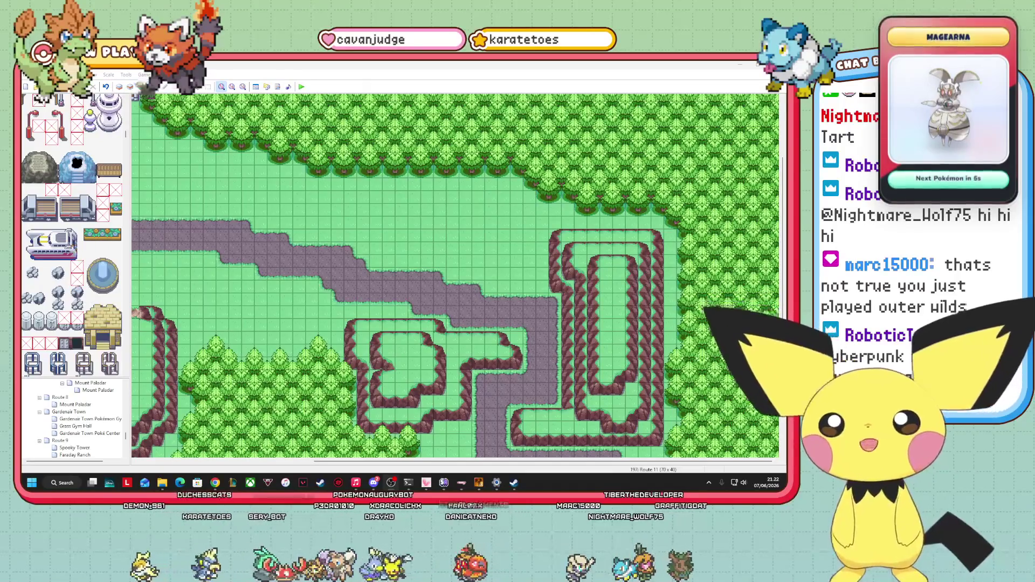
- On layer 2, paint a strip of ledge tiles beside the path and extend it left
{"action": "left_click", "coordinate": [130, 87]}
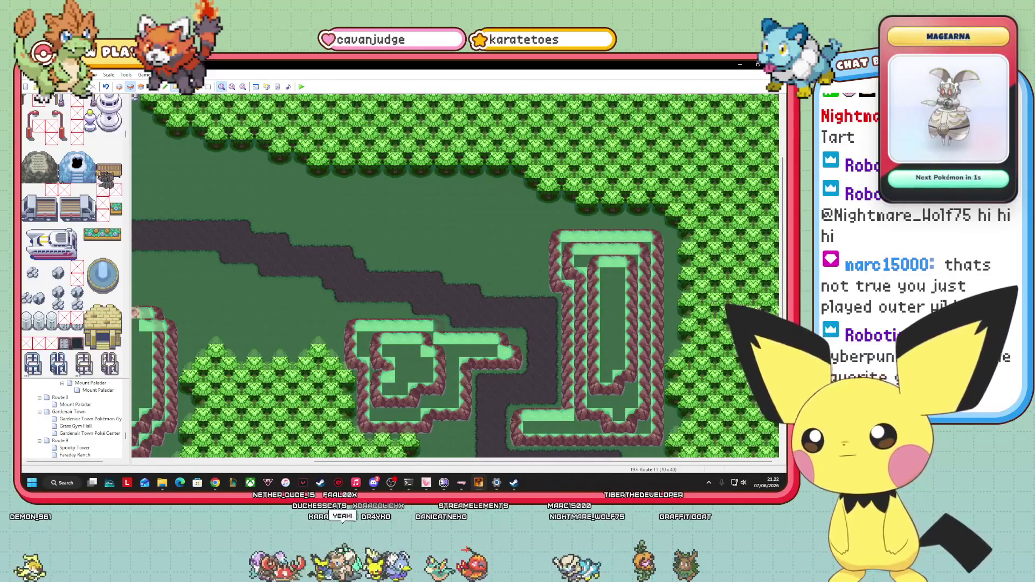
{"action": "scroll", "coordinate": [106, 177], "scroll_direction": "down", "scroll_amount": 3}
{"action": "scroll", "coordinate": [106, 177], "scroll_direction": "down", "scroll_amount": 3}
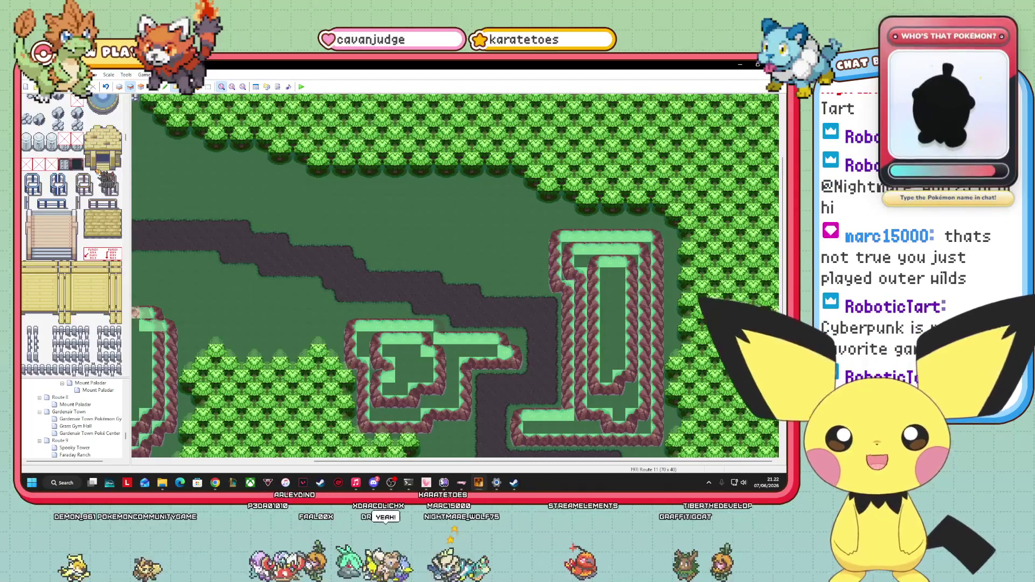
{"action": "scroll", "coordinate": [97, 171], "scroll_direction": "down", "scroll_amount": 10}
{"action": "scroll", "coordinate": [83, 258], "scroll_direction": "down", "scroll_amount": 10}
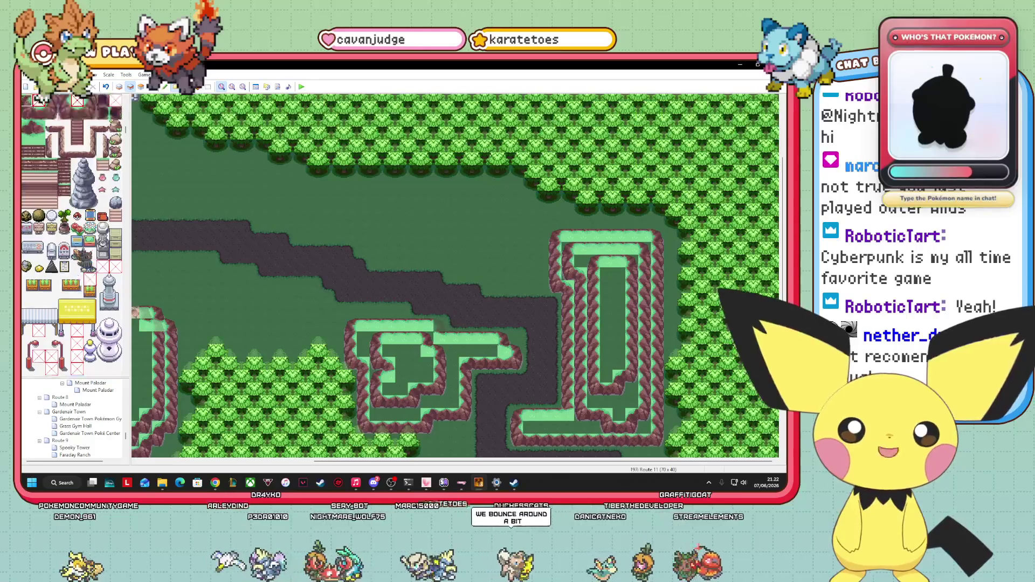
{"action": "scroll", "coordinate": [83, 257], "scroll_direction": "up", "scroll_amount": 2}
{"action": "scroll", "coordinate": [80, 253], "scroll_direction": "up", "scroll_amount": 3}
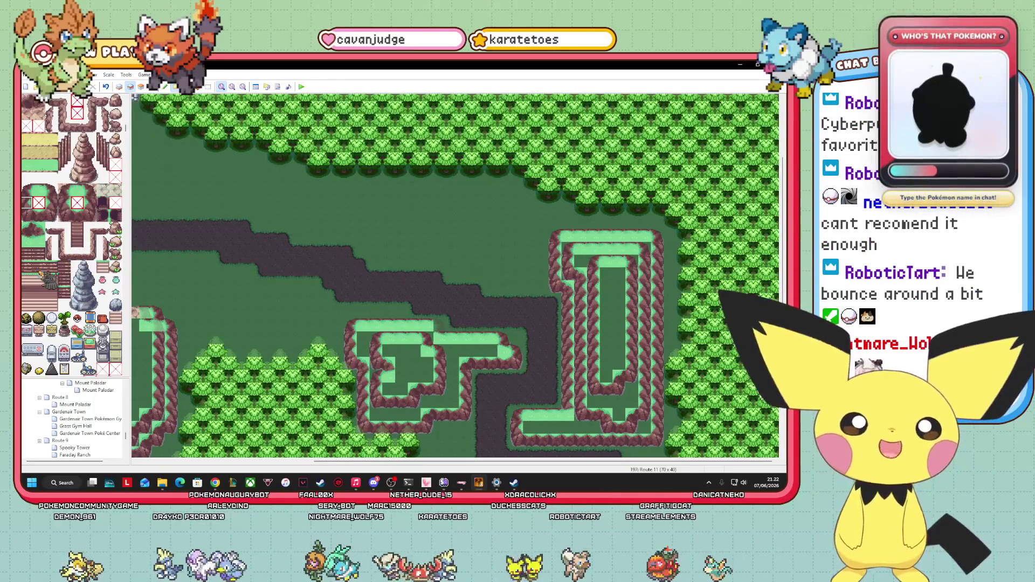
{"action": "left_click", "coordinate": [39, 215]}
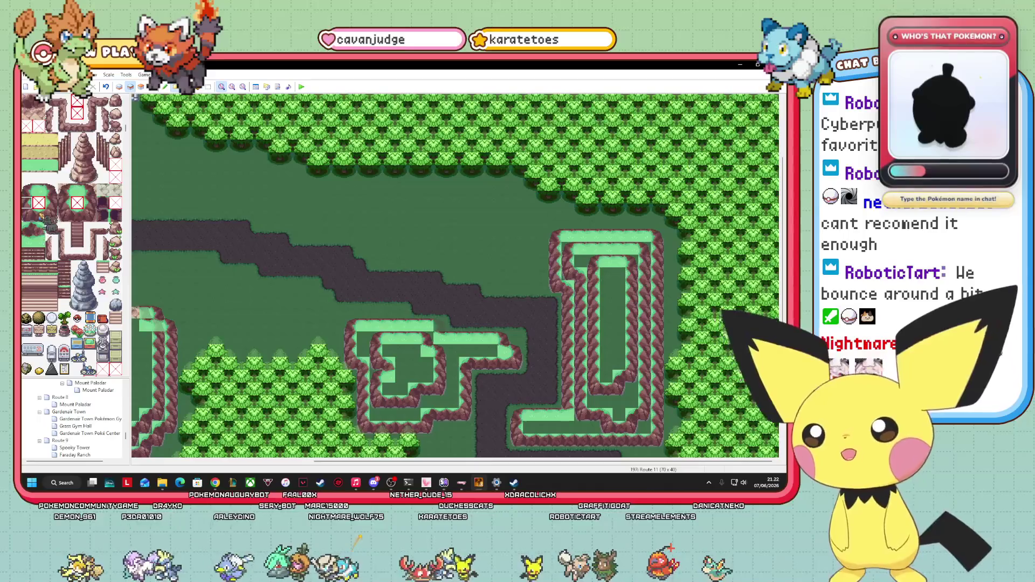
{"action": "left_click_drag", "start_coordinate": [555, 274], "coordinate": [504, 275]}
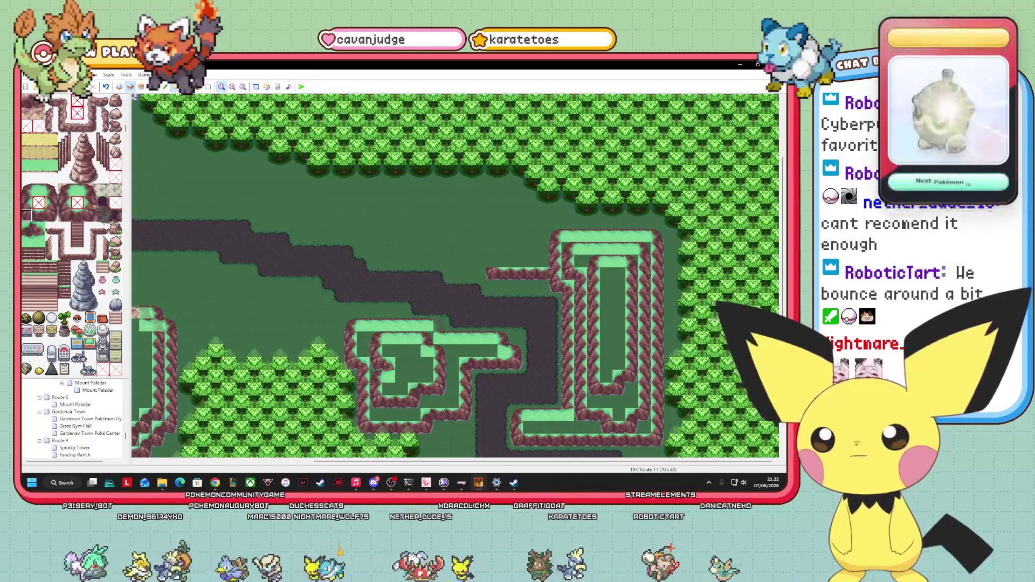
{"action": "left_click", "coordinate": [38, 215]}
{"action": "left_click_drag", "start_coordinate": [472, 264], "coordinate": [436, 261]}
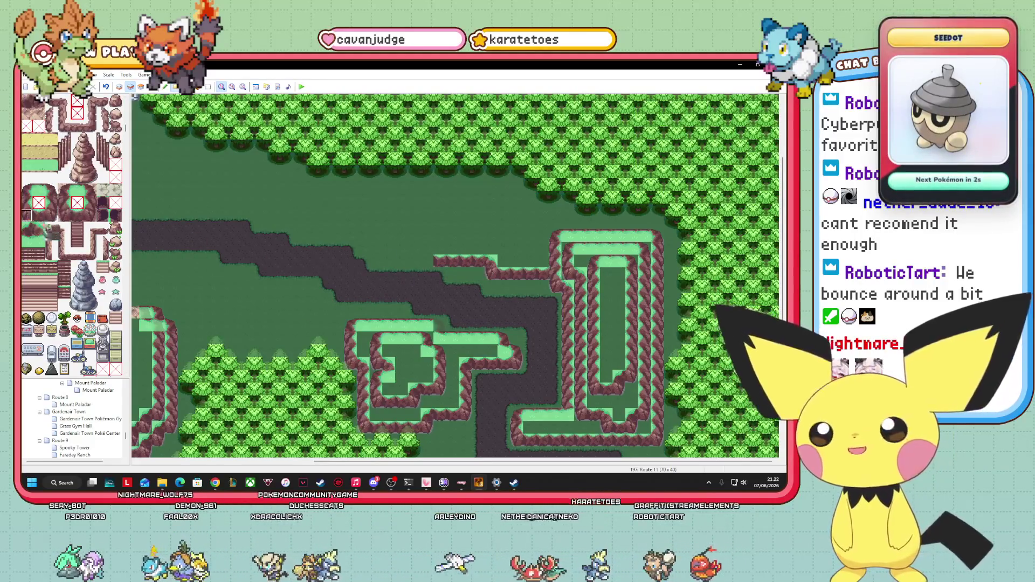
- Paint a grass-edge row above the new ledge, capping its right end
{"action": "left_click", "coordinate": [38, 228]}
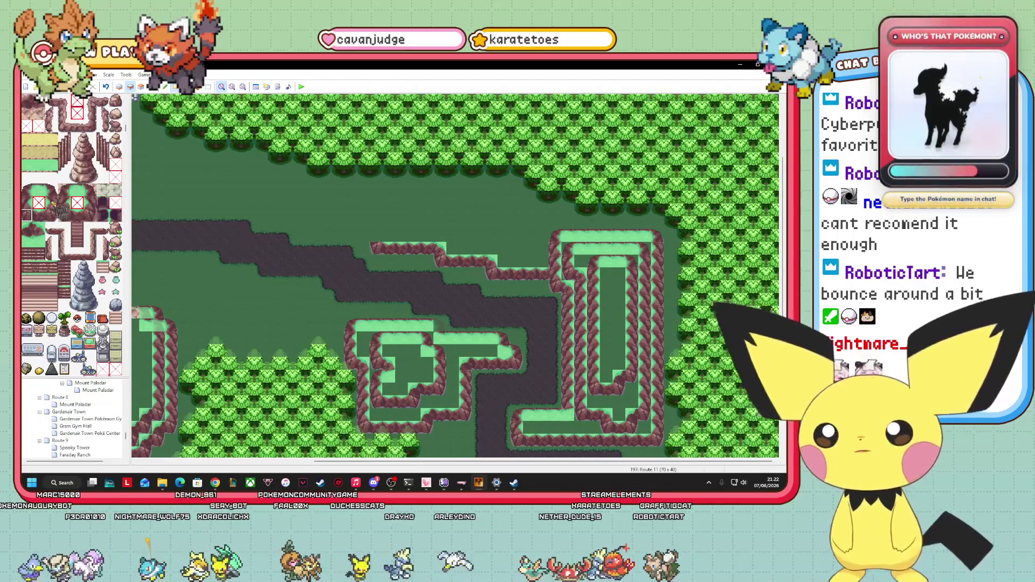
{"action": "left_click", "coordinate": [27, 202]}
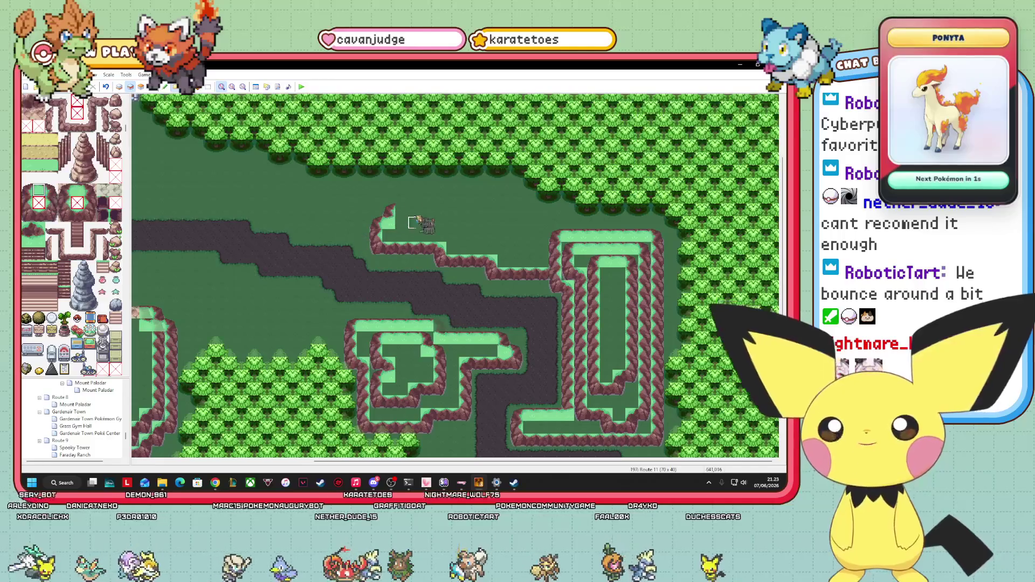
{"action": "left_click", "coordinate": [38, 240]}
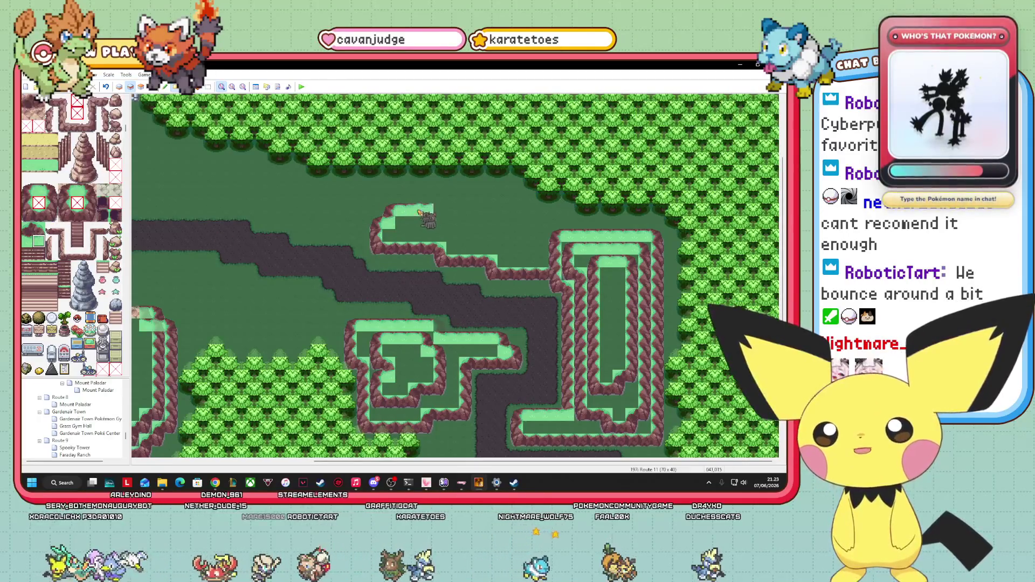
{"action": "left_click", "coordinate": [26, 189]}
{"action": "left_click", "coordinate": [424, 199]}
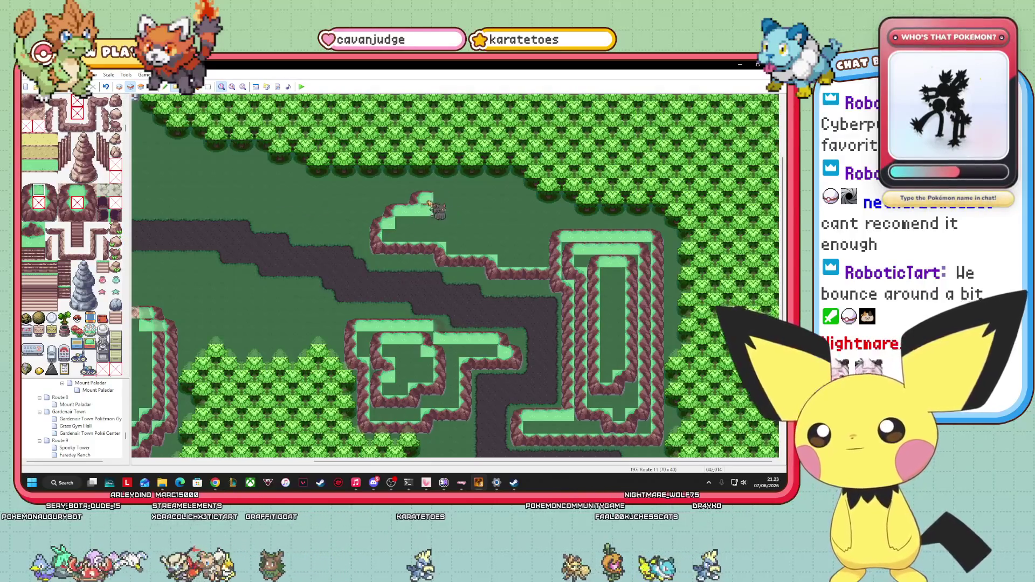
{"action": "left_click_drag", "start_coordinate": [429, 205], "coordinate": [518, 199]}
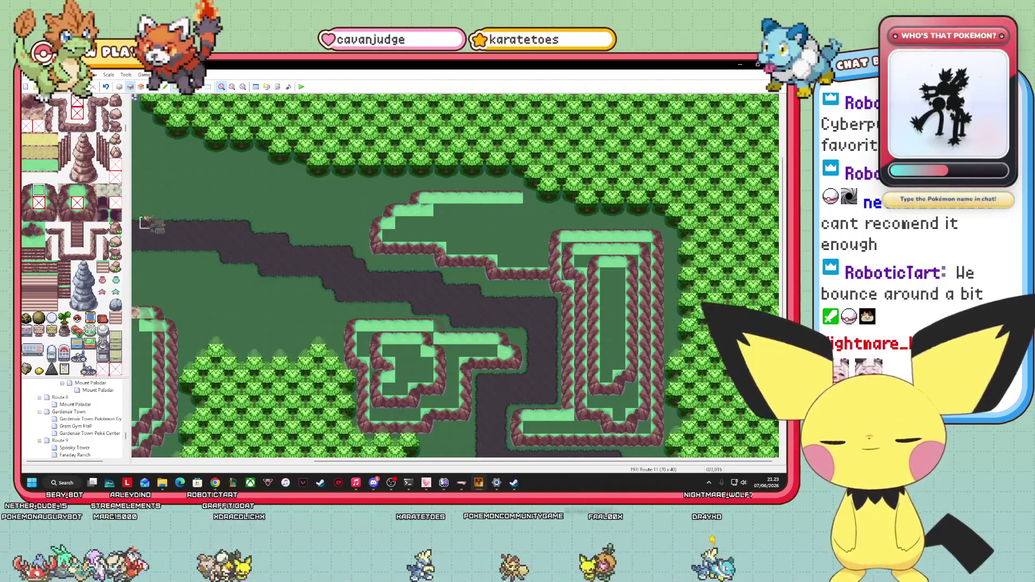
{"action": "left_click", "coordinate": [51, 189]}
{"action": "left_click", "coordinate": [531, 199]}
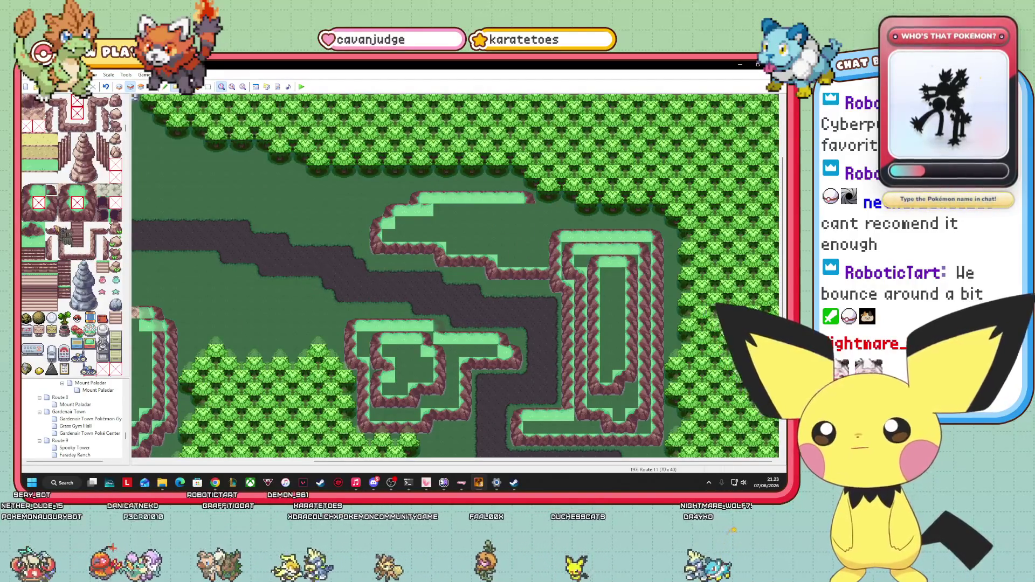
- Undo a misplaced light-grass tile and turn the grass strip's east end into rock edge
{"action": "left_click", "coordinate": [26, 241]}
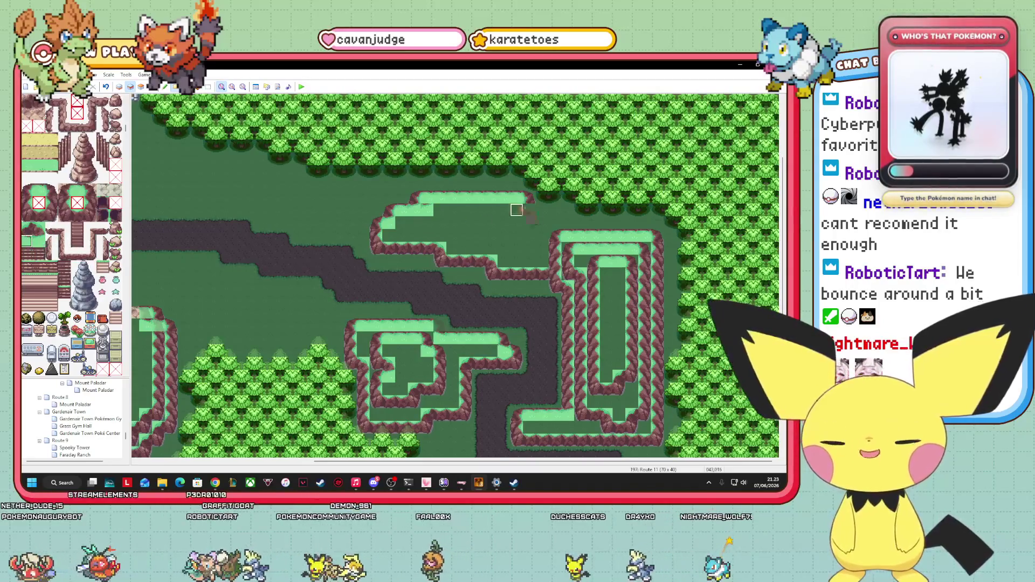
{"action": "left_click", "coordinate": [528, 210]}
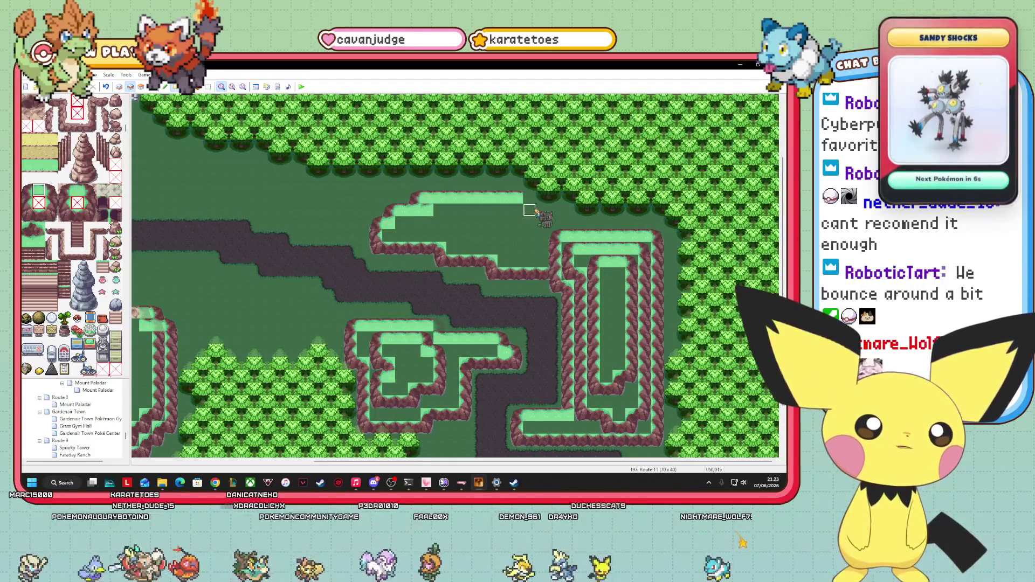
{"action": "key", "text": "ctrl+z"}
{"action": "left_click", "coordinate": [51, 189]}
{"action": "left_click", "coordinate": [517, 198]}
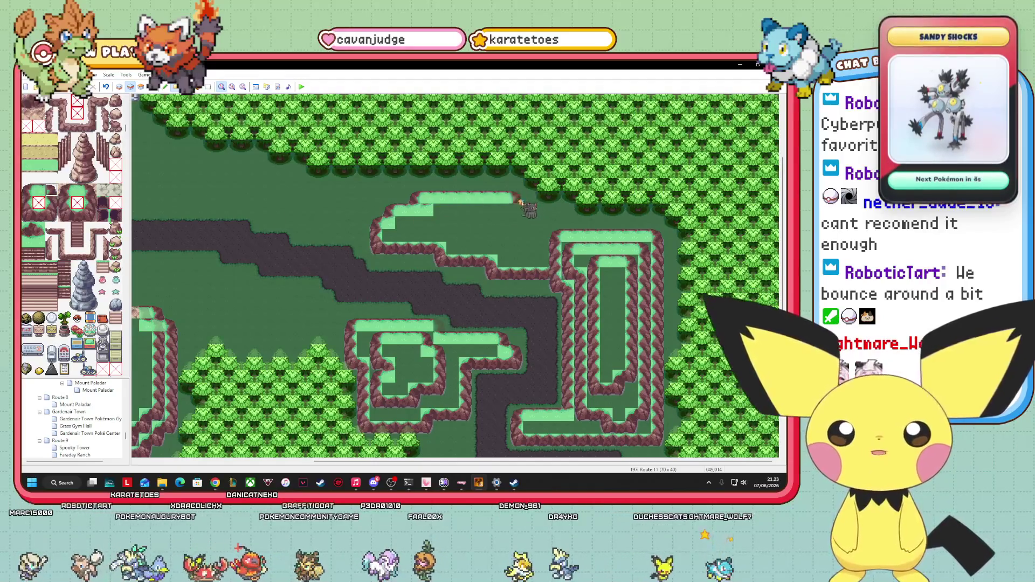
{"action": "left_click", "coordinate": [506, 198]}
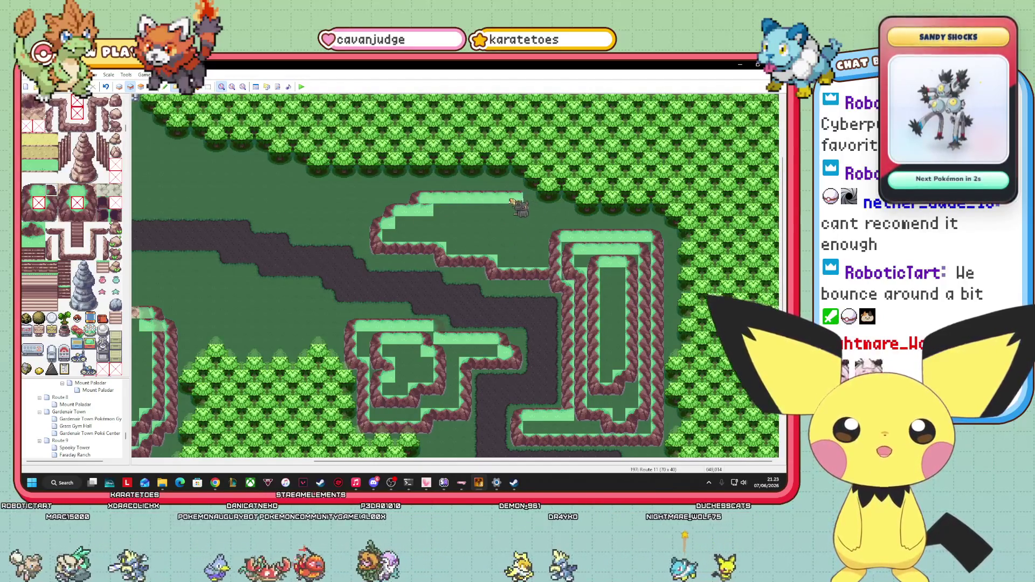
- Browse the tileset palette and pick a rock cliff tile
{"action": "scroll", "coordinate": [72, 236], "scroll_direction": "up", "scroll_amount": 15}
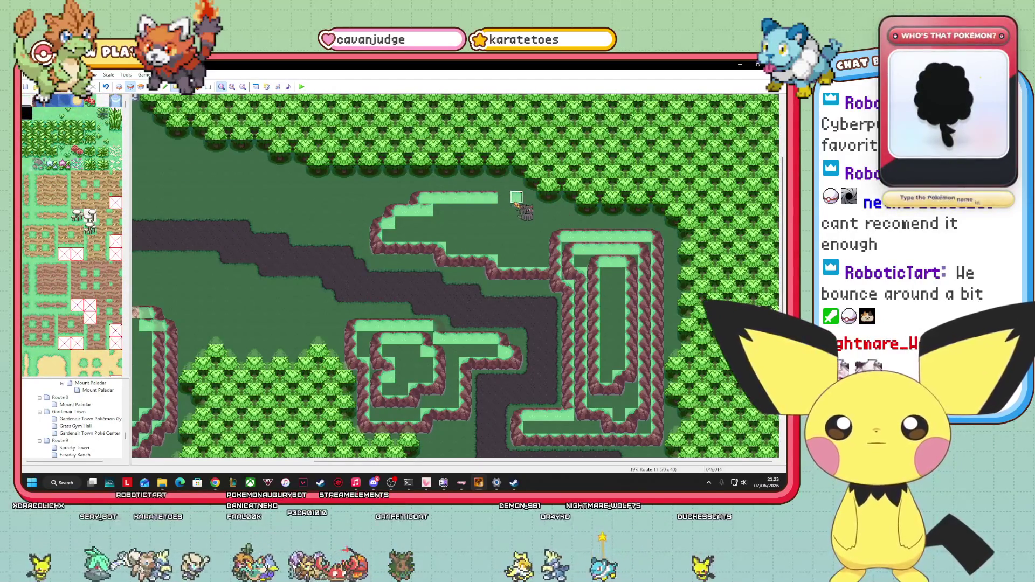
{"action": "scroll", "coordinate": [44, 315], "scroll_direction": "down", "scroll_amount": 8}
{"action": "scroll", "coordinate": [43, 313], "scroll_direction": "down", "scroll_amount": 10}
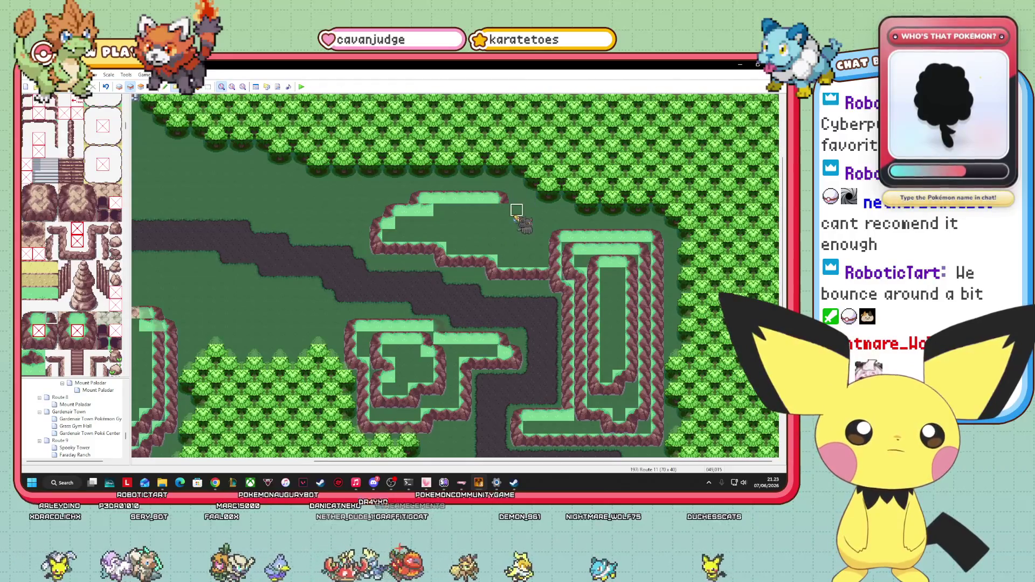
{"action": "left_click", "coordinate": [26, 369]}
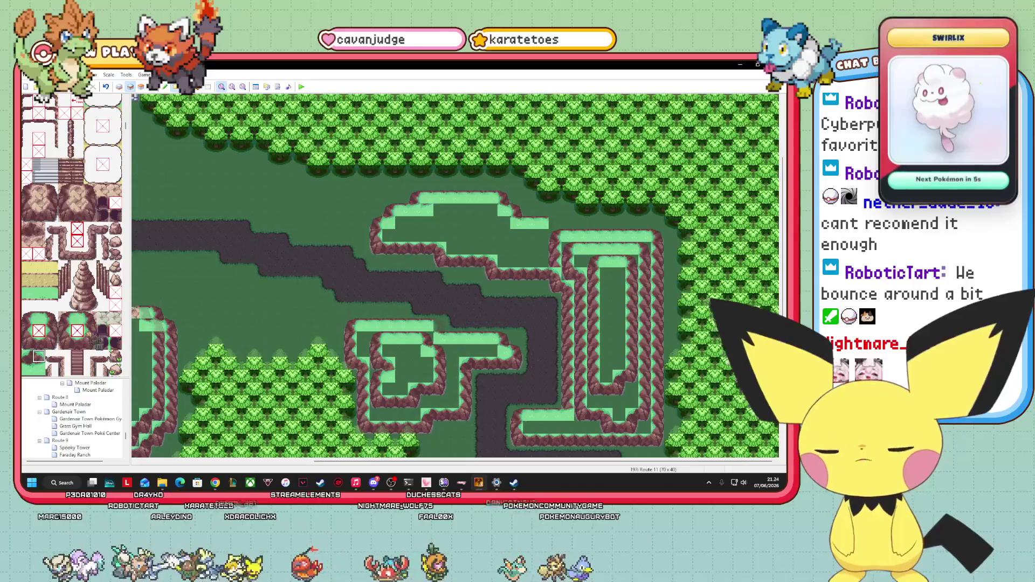
{"action": "scroll", "coordinate": [73, 283], "scroll_direction": "up", "scroll_amount": 10}
{"action": "scroll", "coordinate": [73, 237], "scroll_direction": "up", "scroll_amount": 10}
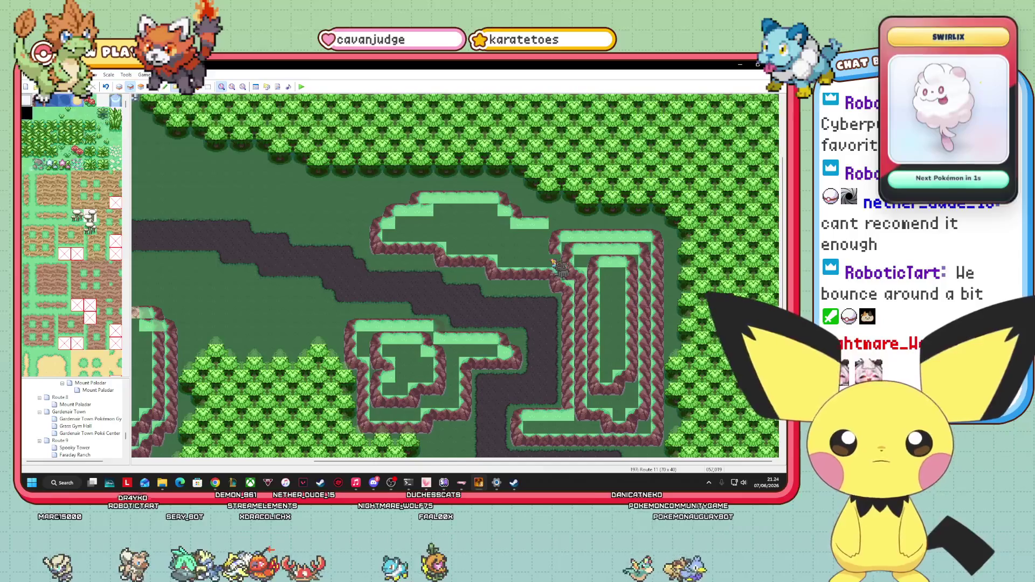
{"action": "scroll", "coordinate": [73, 238], "scroll_direction": "down", "scroll_amount": 15}
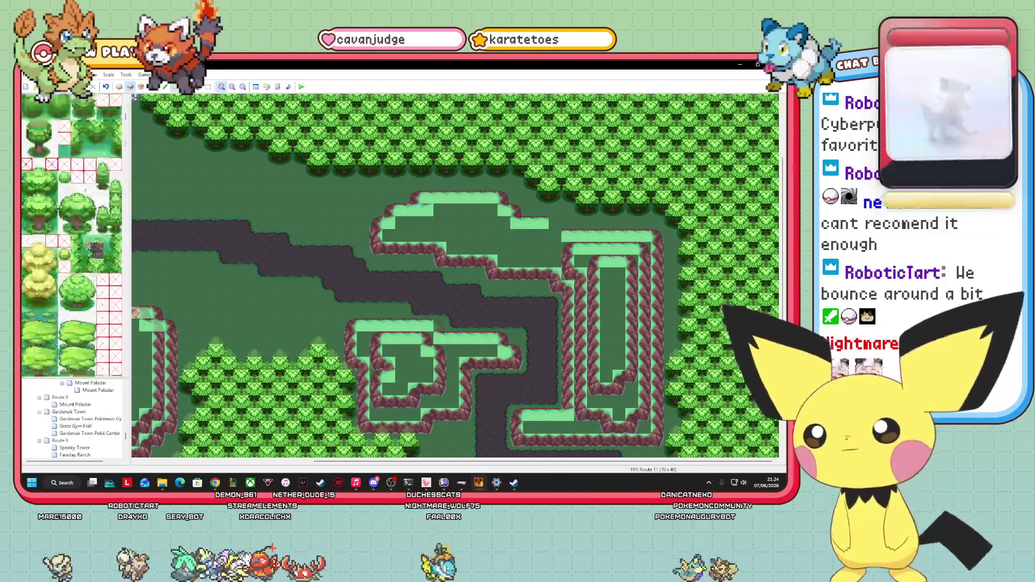
{"action": "scroll", "coordinate": [73, 237], "scroll_direction": "down", "scroll_amount": 5}
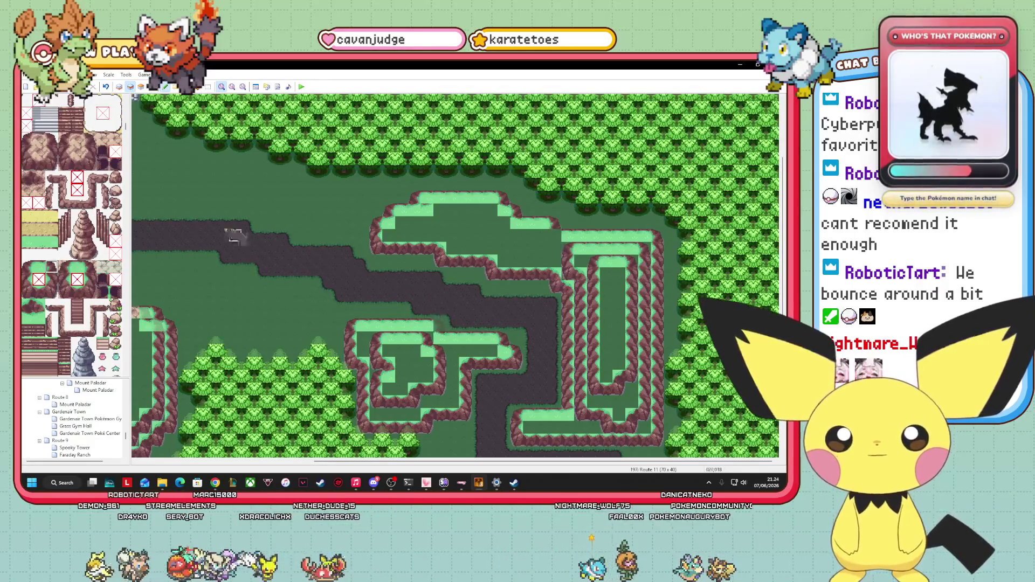
- On the Events layer (F8), move the character event from the tree line onto the dirt path
{"action": "left_click", "coordinate": [33, 322]}
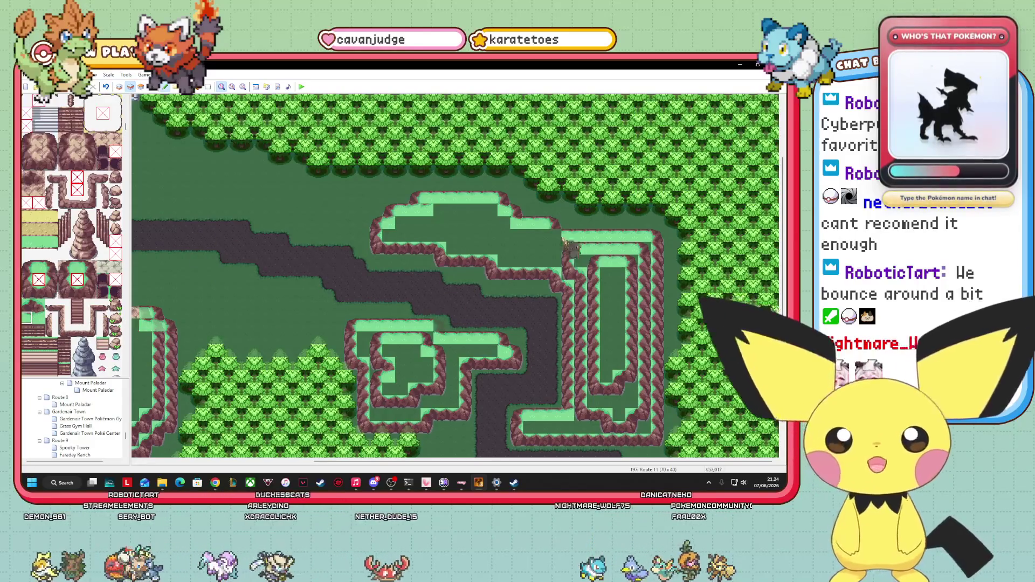
{"action": "key", "text": "F8"}
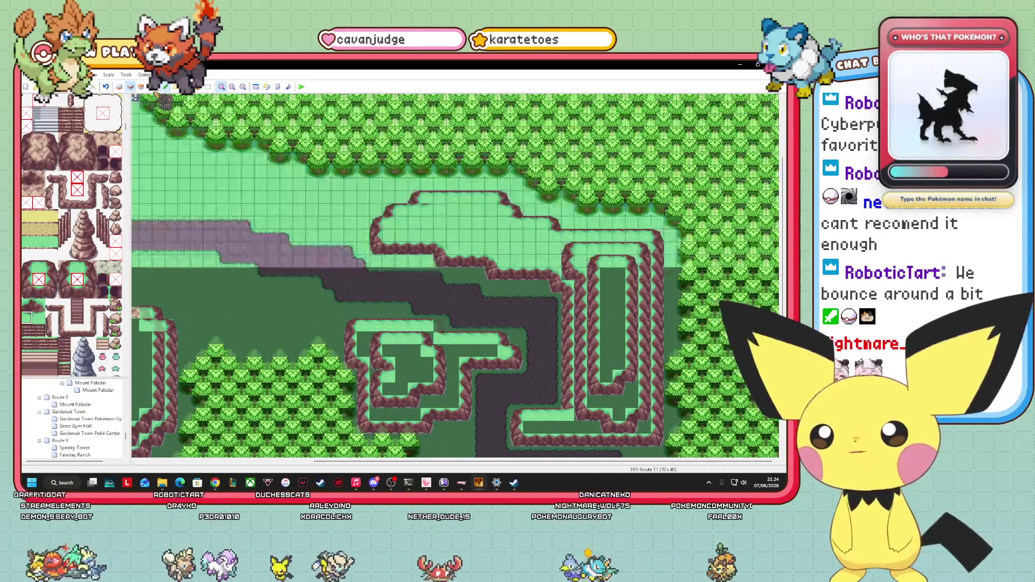
{"action": "left_click_drag", "start_coordinate": [325, 158], "coordinate": [339, 276]}
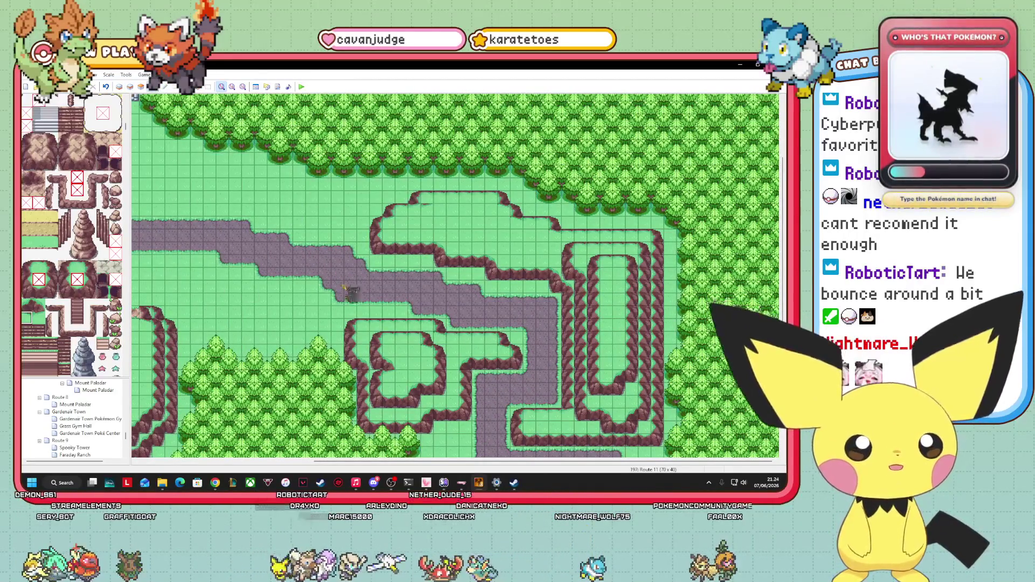
{"action": "scroll", "coordinate": [349, 291], "scroll_direction": "down", "scroll_amount": 2}
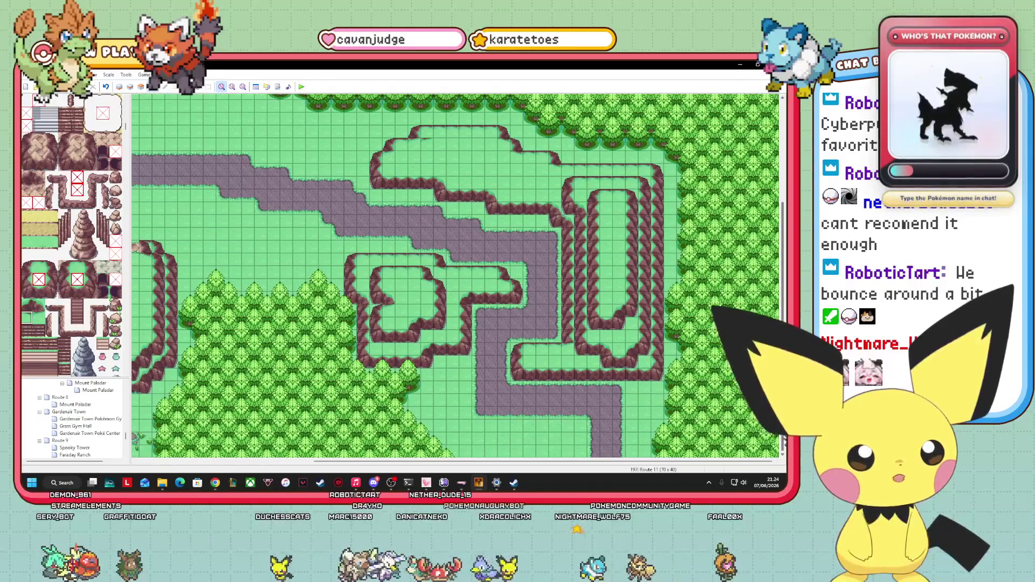
{"action": "scroll", "coordinate": [349, 291], "scroll_direction": "up", "scroll_amount": 1}
{"action": "scroll", "coordinate": [349, 291], "scroll_direction": "down", "scroll_amount": 1}
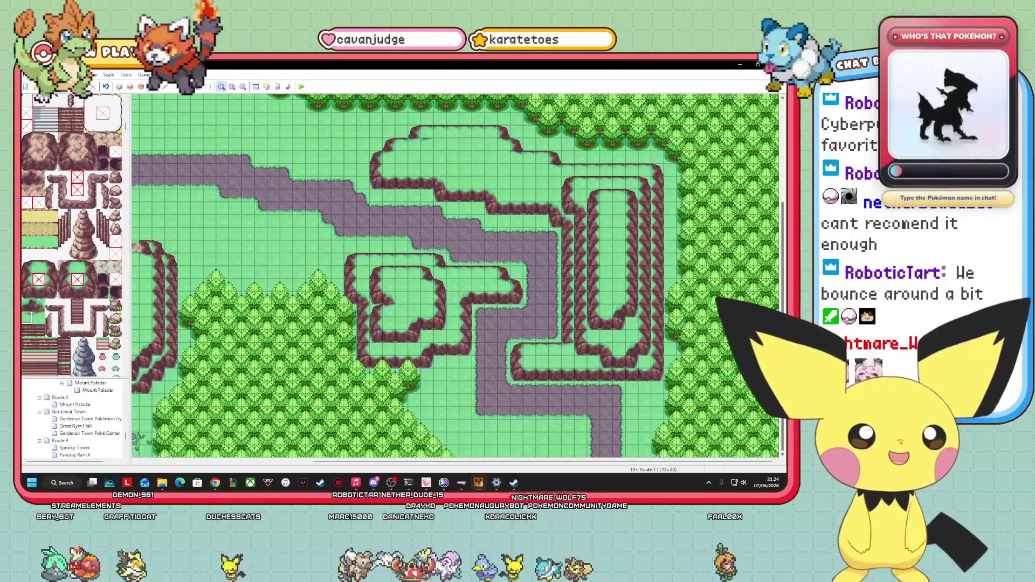
{"action": "scroll", "coordinate": [349, 291], "scroll_direction": "up", "scroll_amount": 1}
{"action": "scroll", "coordinate": [349, 291], "scroll_direction": "down", "scroll_amount": 1}
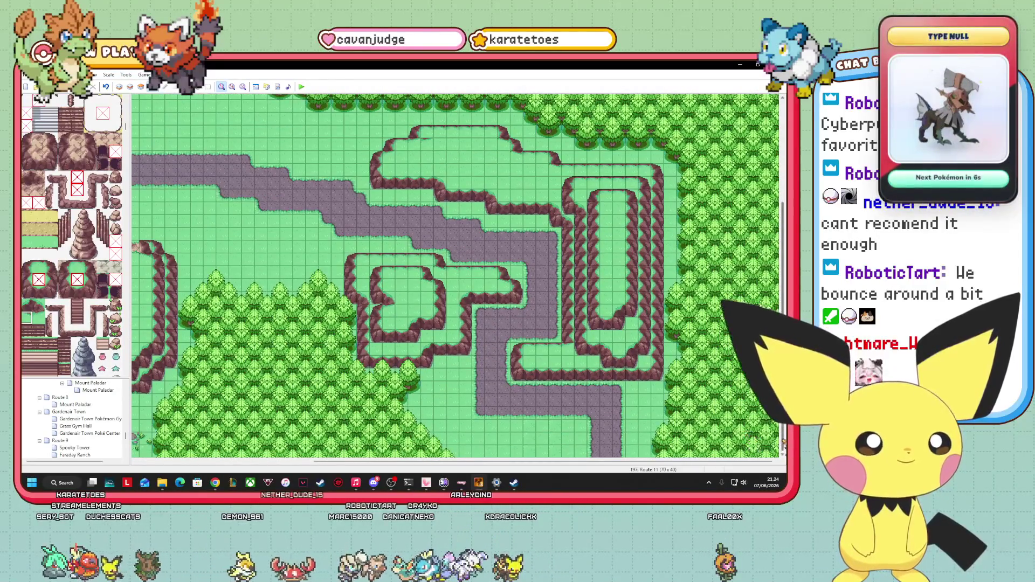
{"action": "scroll", "coordinate": [349, 291], "scroll_direction": "up", "scroll_amount": 5}
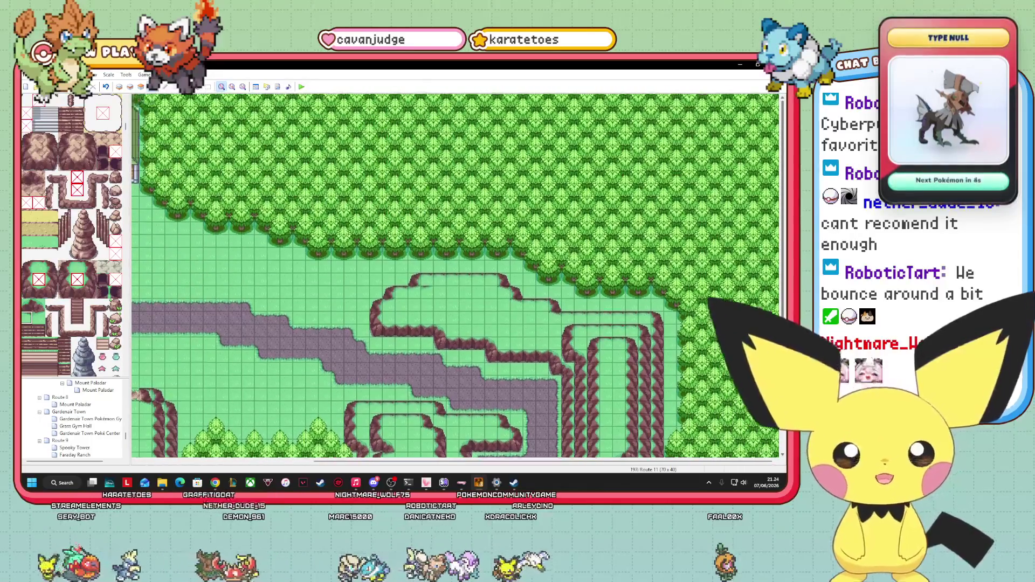
{"action": "scroll", "coordinate": [349, 291], "scroll_direction": "down", "scroll_amount": 5}
{"action": "scroll", "coordinate": [455, 275], "scroll_direction": "left", "scroll_amount": 5}
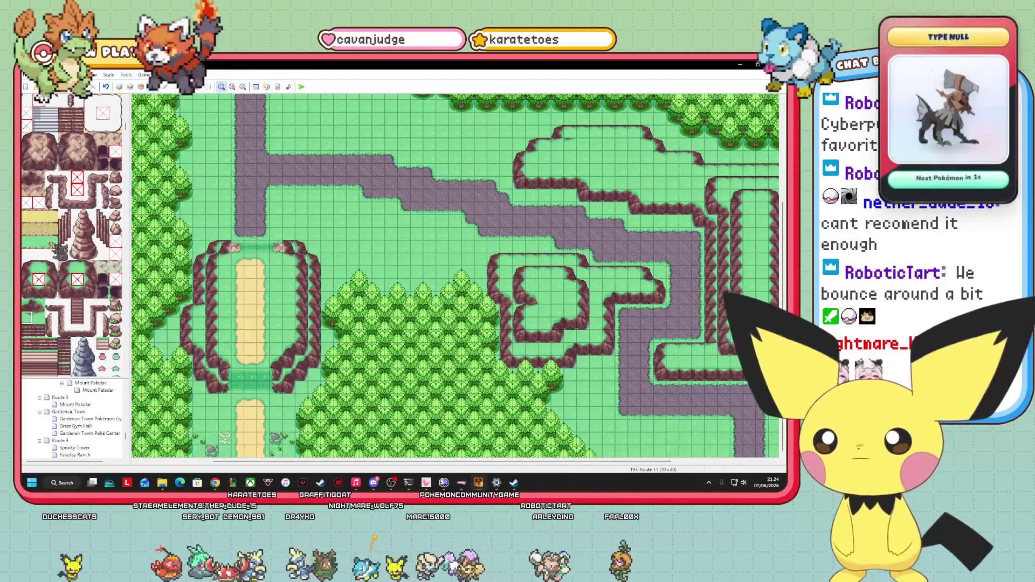
{"action": "scroll", "coordinate": [52, 262], "scroll_direction": "down", "scroll_amount": 1}
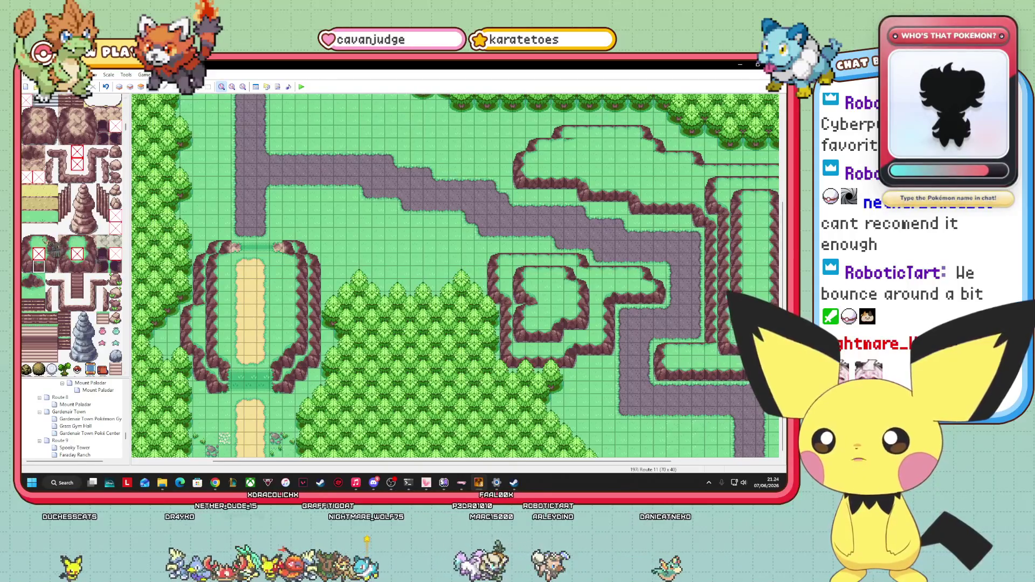
- On Layer 2, paint two rows of light-green grass ledge tiles above the central forest
{"action": "left_click", "coordinate": [131, 87]}
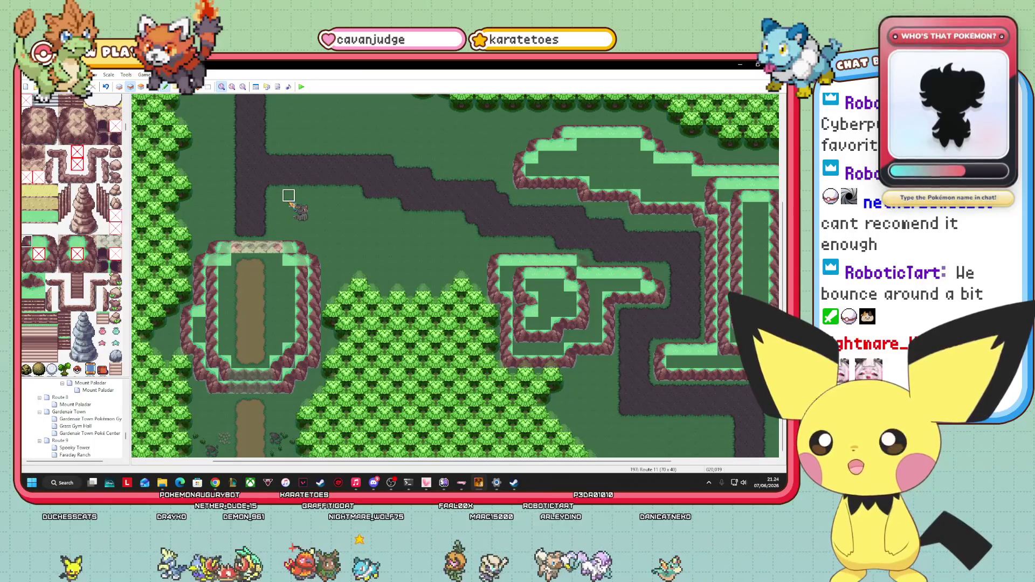
{"action": "left_click", "coordinate": [327, 208]}
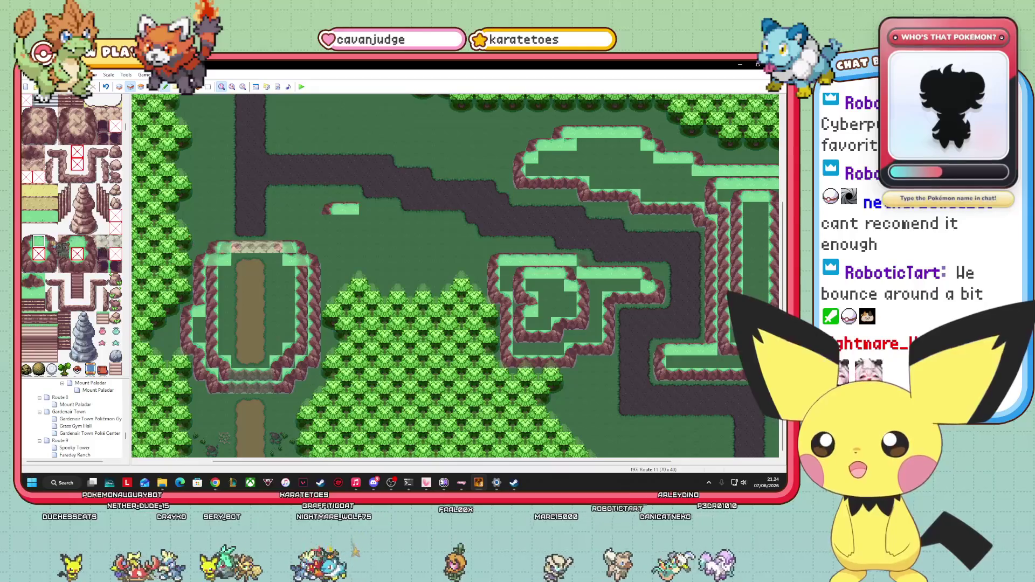
{"action": "left_click", "coordinate": [363, 208]}
{"action": "left_click", "coordinate": [26, 291]}
{"action": "left_click", "coordinate": [365, 221]}
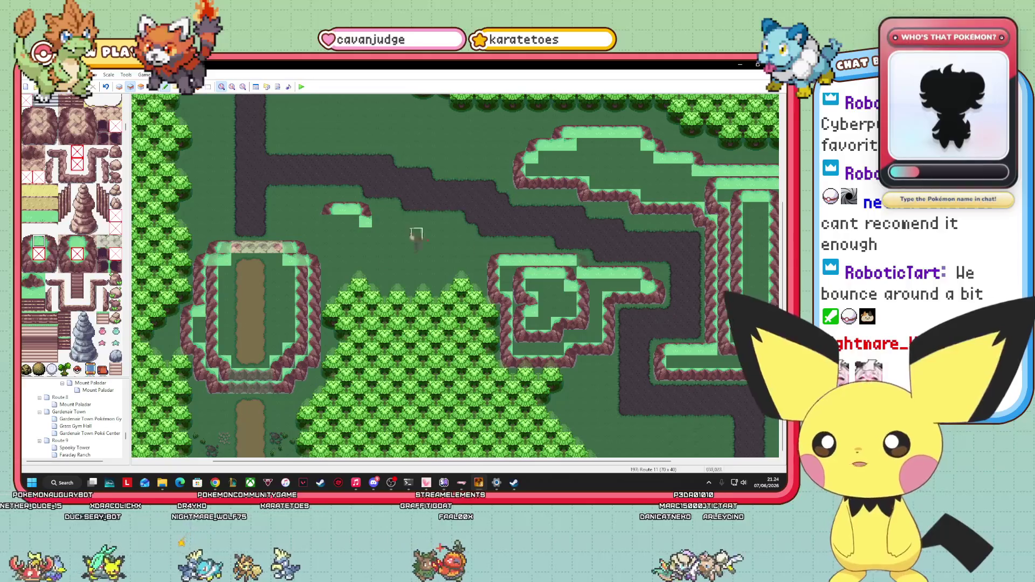
{"action": "left_click_drag", "start_coordinate": [366, 221], "coordinate": [408, 221]}
{"action": "left_click", "coordinate": [51, 240]}
{"action": "left_click", "coordinate": [416, 234]}
{"action": "left_click_drag", "start_coordinate": [416, 233], "coordinate": [457, 233]}
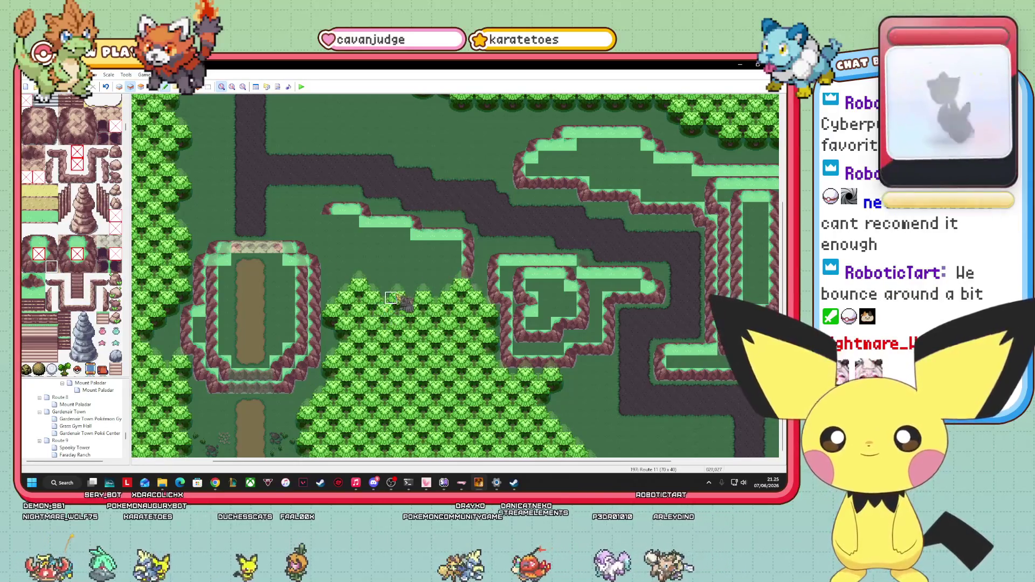
- Undo a stray rocky edge row, then paint a light-green ledge strip along the tree edge
{"action": "left_click_drag", "start_coordinate": [468, 272], "coordinate": [365, 272]}
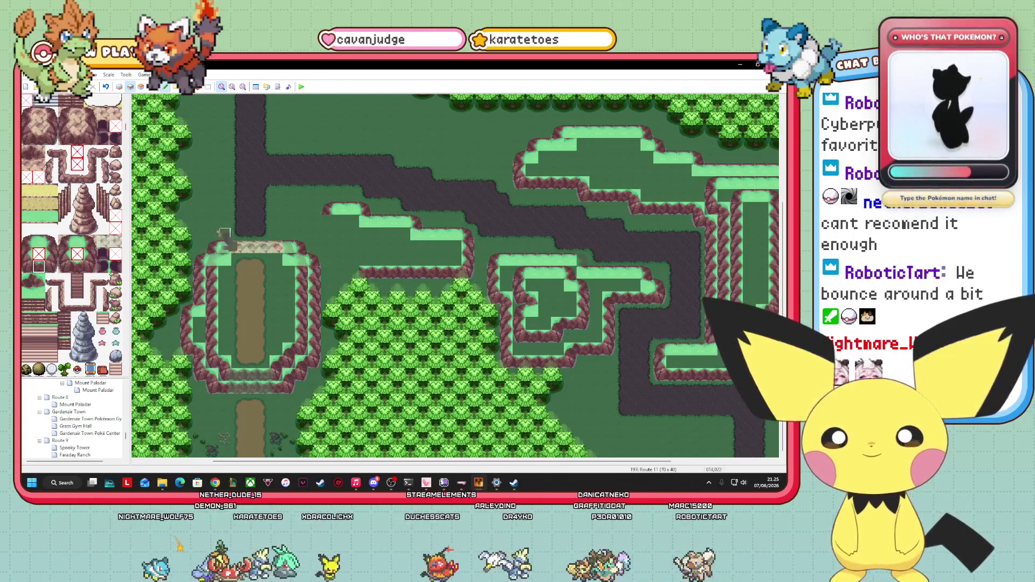
{"action": "key", "text": "ctrl+z"}
{"action": "left_click", "coordinate": [457, 272]}
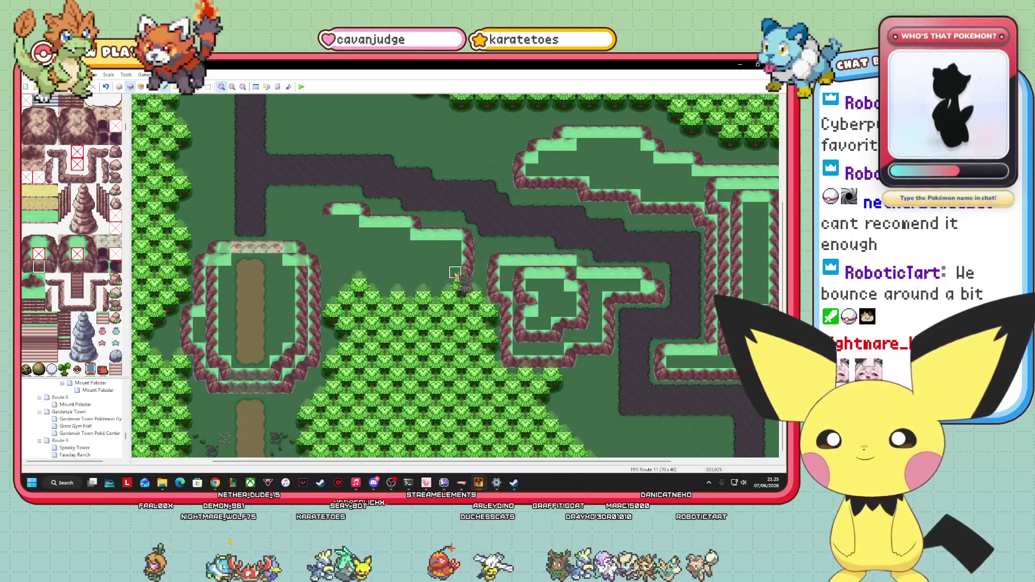
{"action": "left_click", "coordinate": [26, 279]}
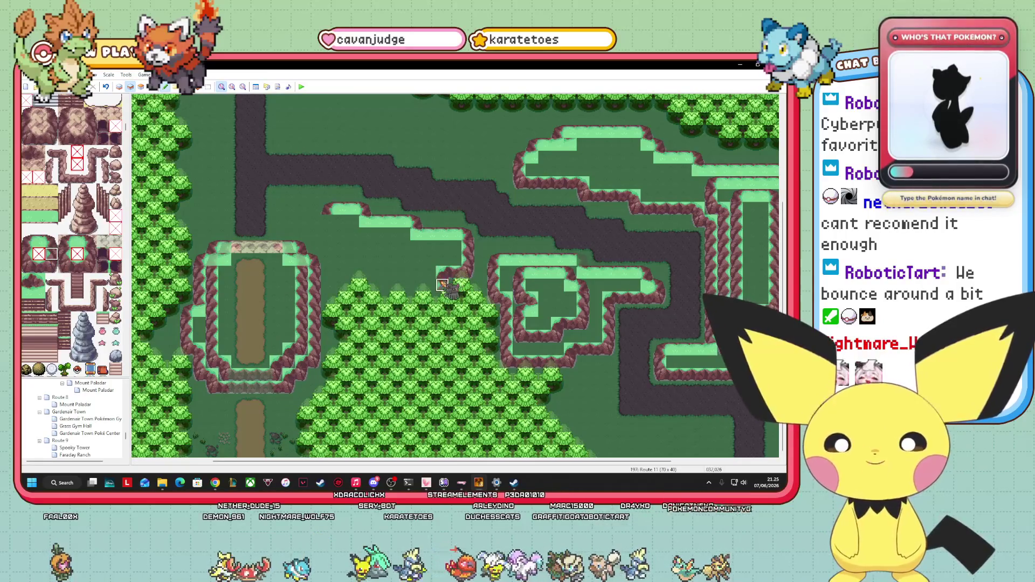
{"action": "left_click", "coordinate": [52, 267]}
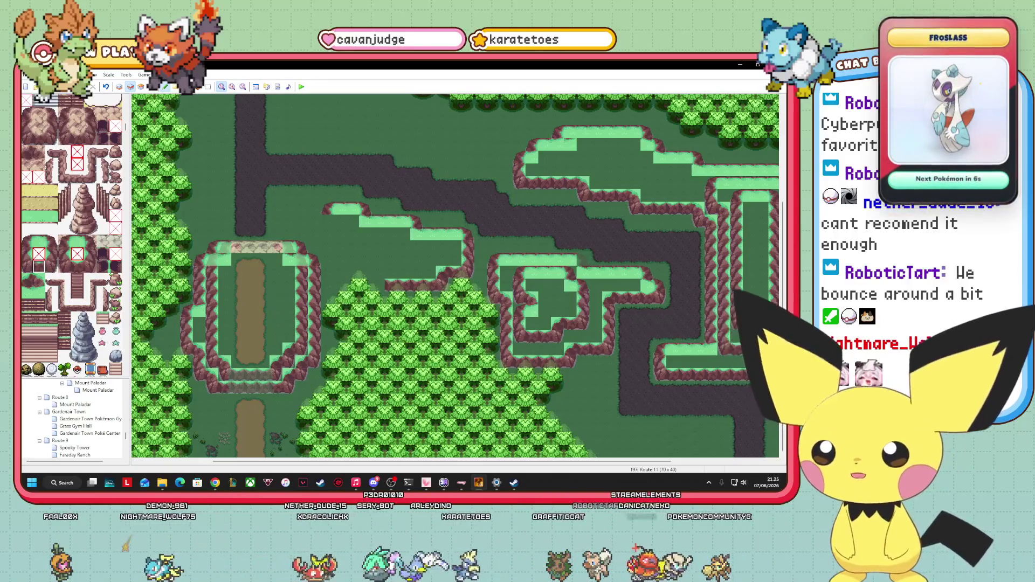
{"action": "right_click", "coordinate": [378, 272]}
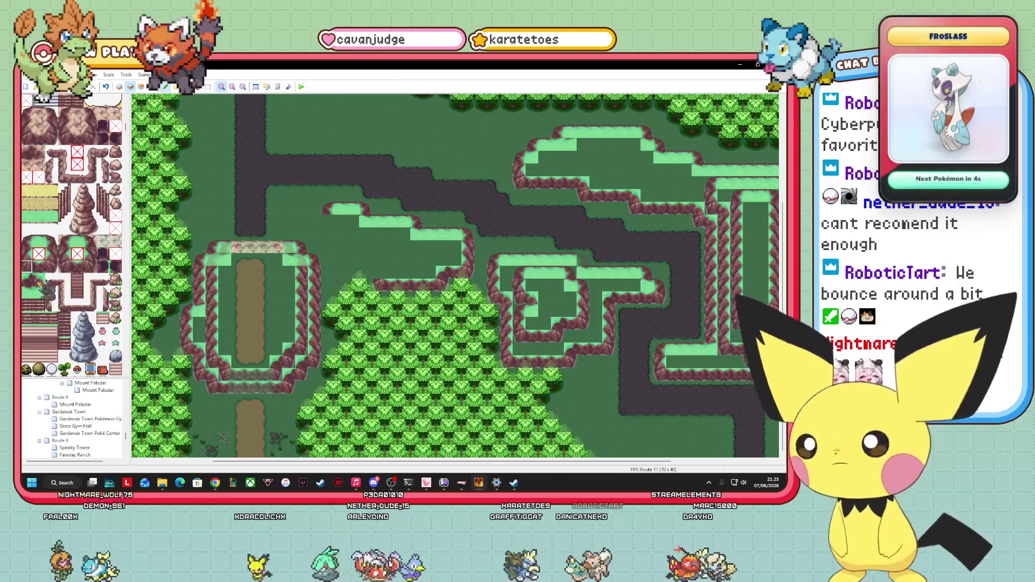
{"action": "left_click_drag", "start_coordinate": [379, 273], "coordinate": [409, 272]}
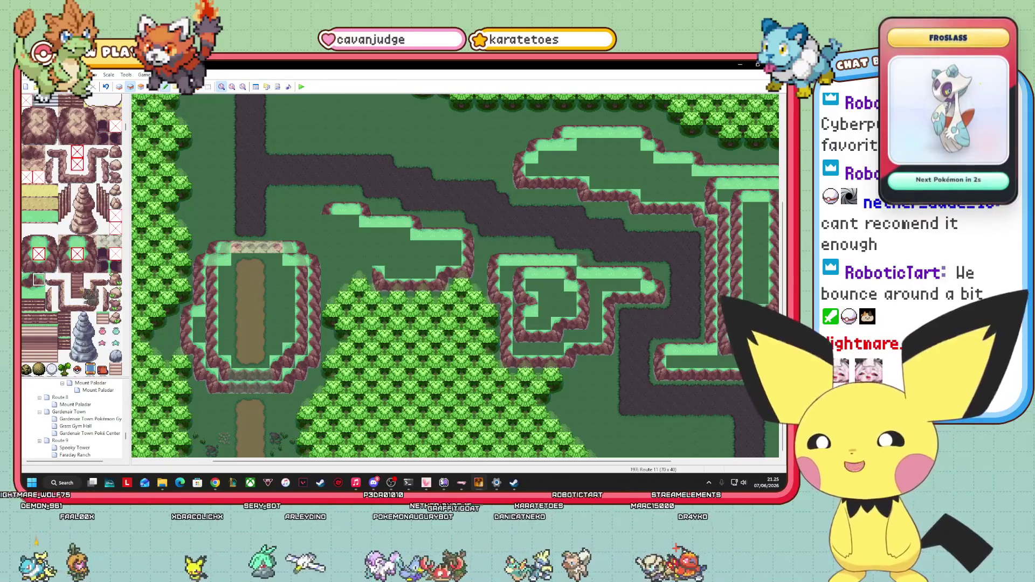
{"action": "right_click", "coordinate": [366, 221]}
- Paint rocky cliff-edge tiles along the bottom border of the new central ledge
{"action": "left_click_drag", "start_coordinate": [365, 272], "coordinate": [340, 273]}
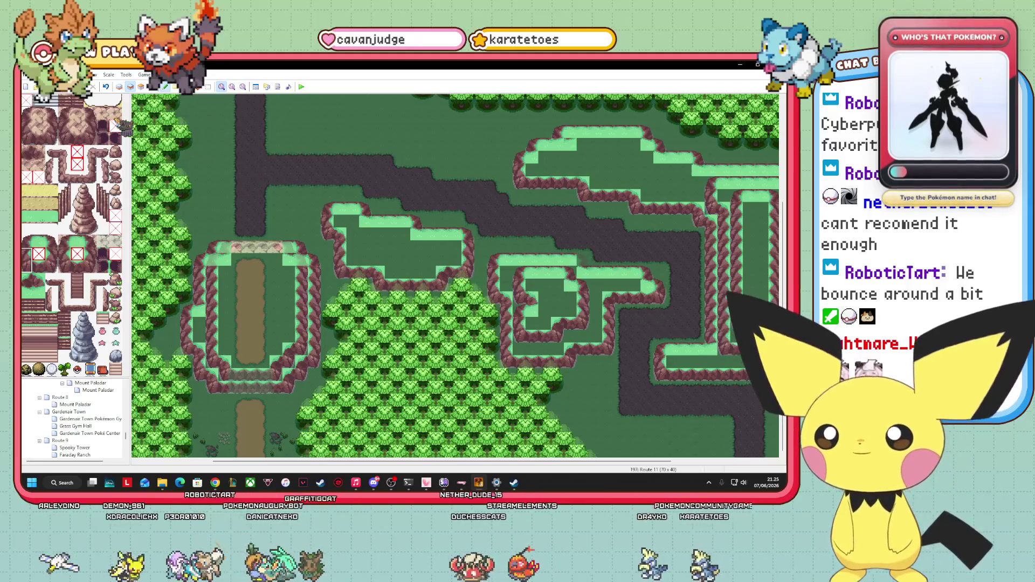
{"action": "left_click", "coordinate": [27, 242]}
{"action": "left_click", "coordinate": [353, 233]}
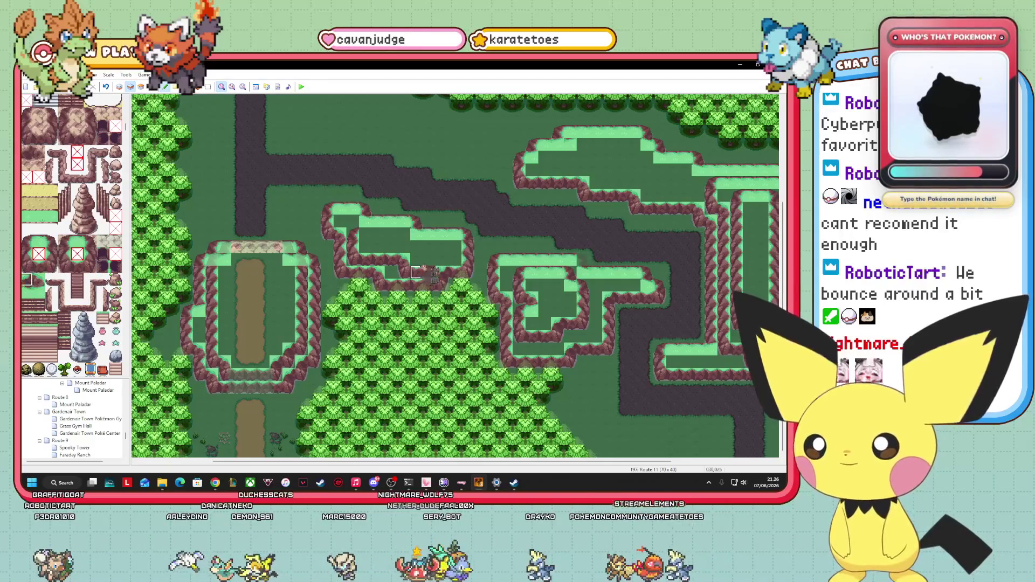
{"action": "left_click_drag", "start_coordinate": [39, 267], "coordinate": [51, 267]}
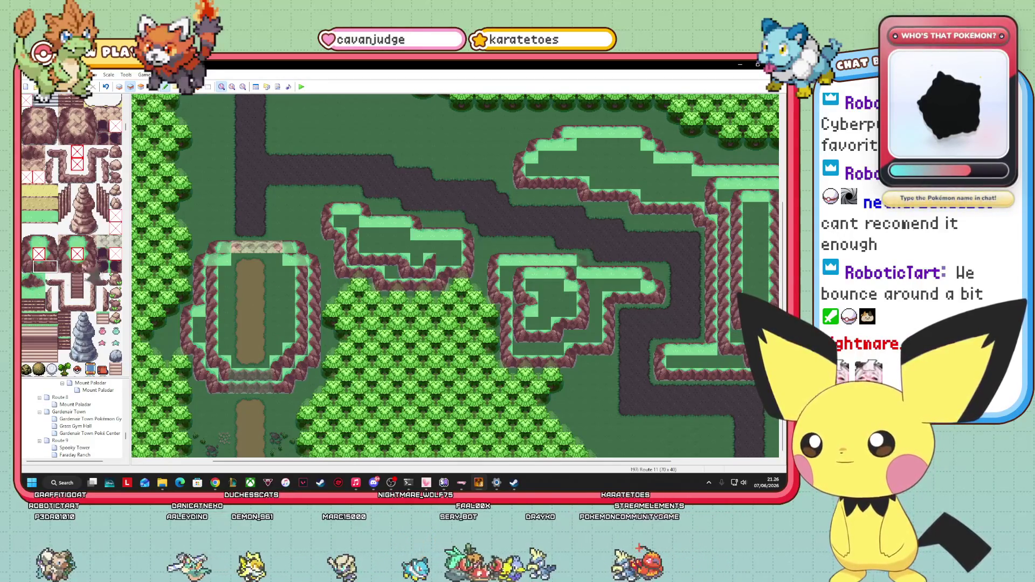